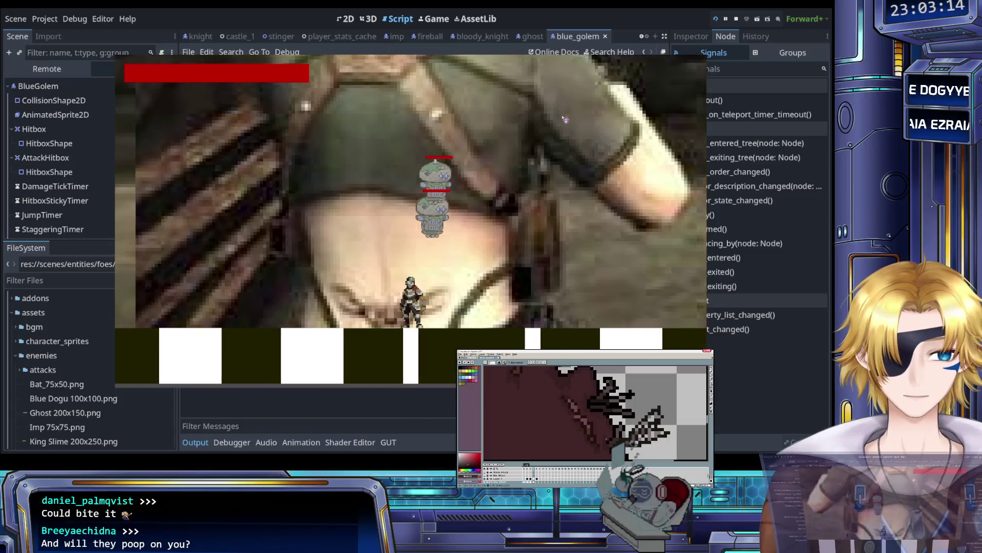
Step: Quit the running game test and return to line 148 of blue_golem.gd, below the timer timeout functions
{"action": "key", "text": "Escape"}
{"action": "key", "text": "Return"}
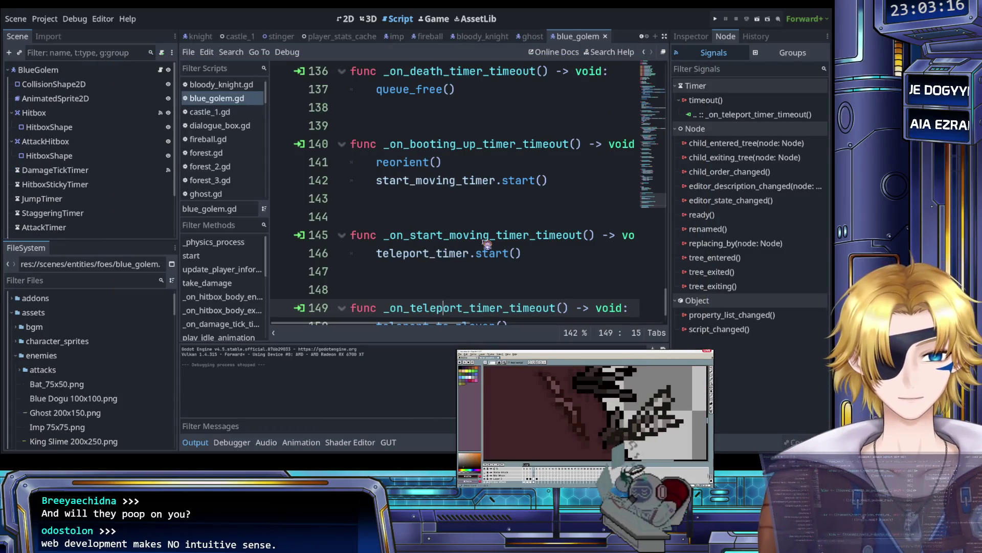
{"action": "left_click", "coordinate": [479, 253]}
{"action": "scroll", "coordinate": [480, 266], "scroll_direction": "down", "scroll_amount": 1}
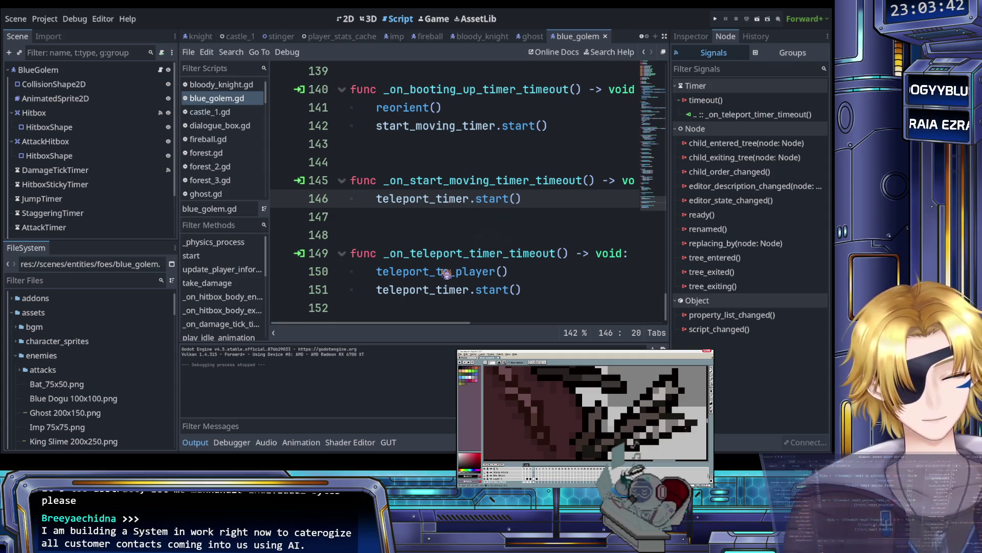
{"action": "left_click", "coordinate": [446, 237]}
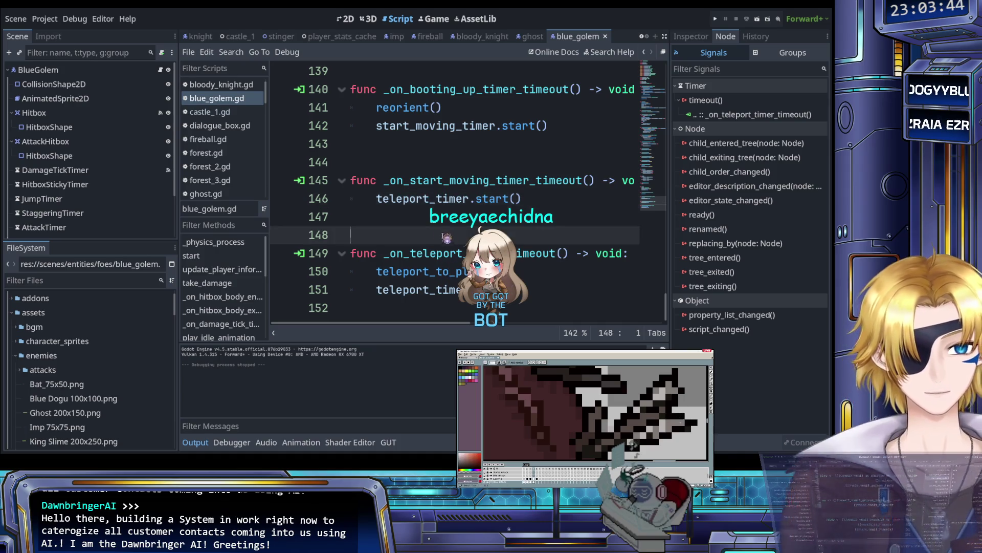
Step: In the 2D view, hide the CollisionShape2D, Hitbox and AttackHitbox overlays
{"action": "left_click", "coordinate": [346, 19]}
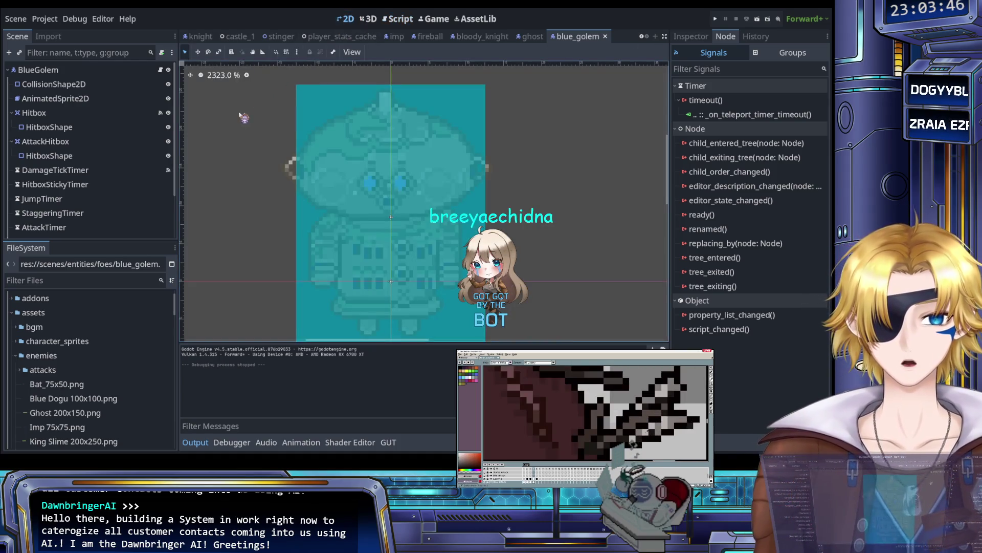
{"action": "scroll", "coordinate": [244, 118], "scroll_direction": "down", "scroll_amount": 3}
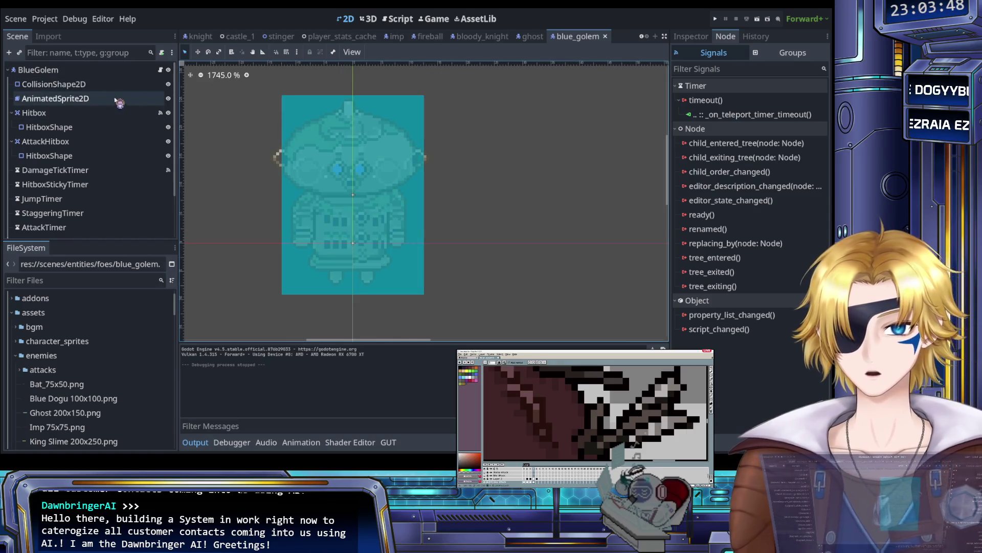
{"action": "left_click", "coordinate": [168, 84]}
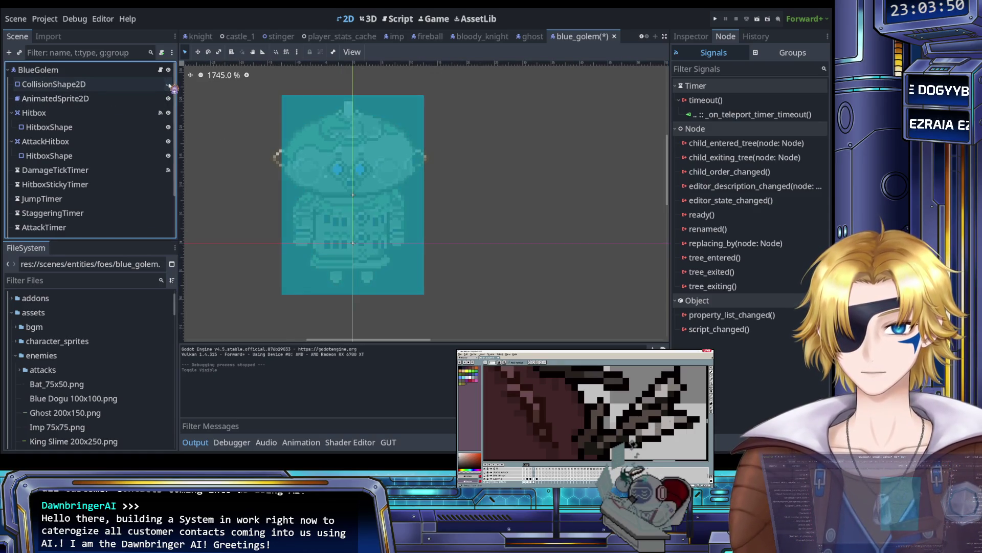
{"action": "left_click", "coordinate": [168, 113]}
{"action": "left_click", "coordinate": [168, 141]}
Step: Center the golem sprite and select AnimatedSprite2D to list its animations
{"action": "left_click_drag", "start_coordinate": [224, 148], "coordinate": [296, 155]}
{"action": "scroll", "coordinate": [108, 197], "scroll_direction": "down", "scroll_amount": 4}
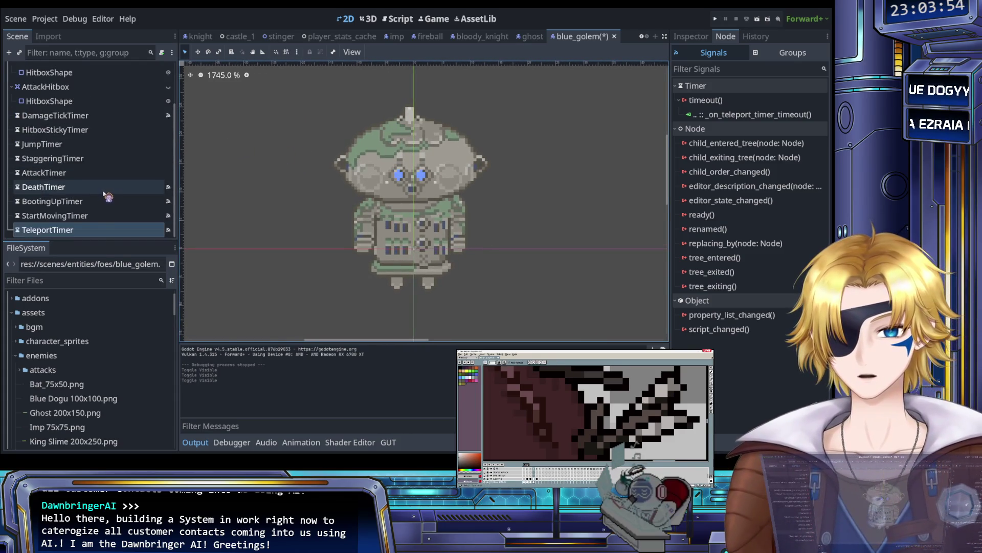
{"action": "scroll", "coordinate": [82, 159], "scroll_direction": "up", "scroll_amount": 4}
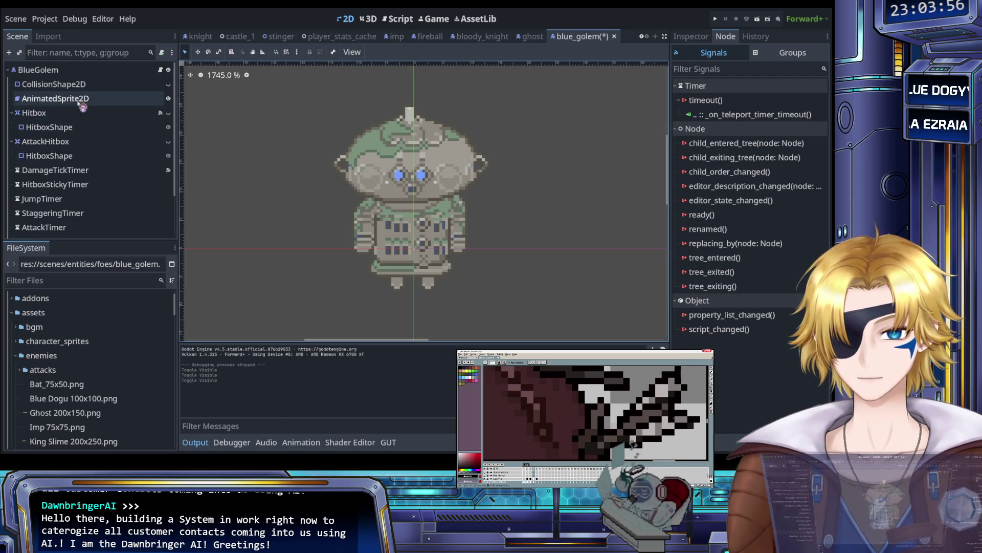
{"action": "left_click", "coordinate": [82, 99]}
{"action": "scroll", "coordinate": [237, 408], "scroll_direction": "up", "scroll_amount": 1}
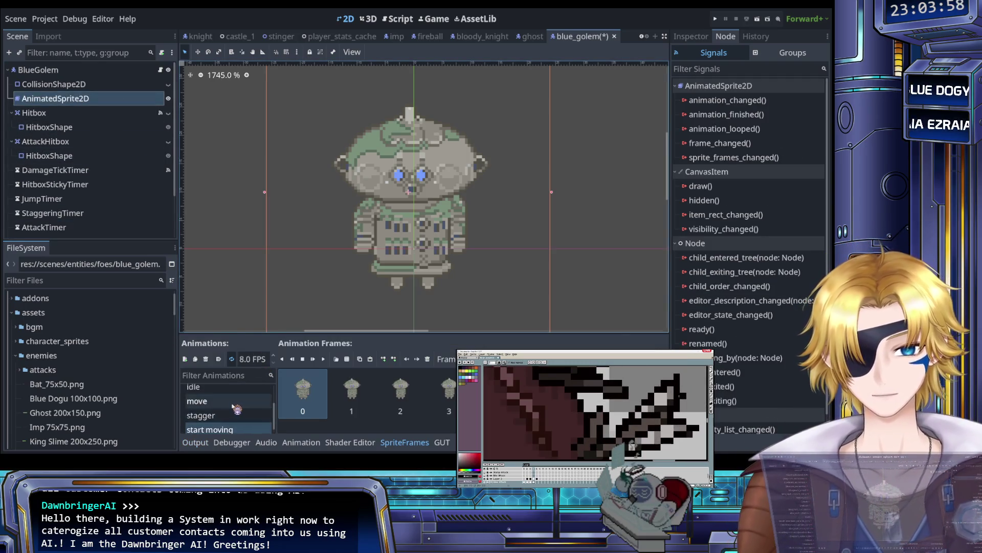
Step: Play the sprite preview, check the move animation, then review the attack animation's frames at 8.0 FPS
{"action": "scroll", "coordinate": [238, 410], "scroll_direction": "down", "scroll_amount": 1}
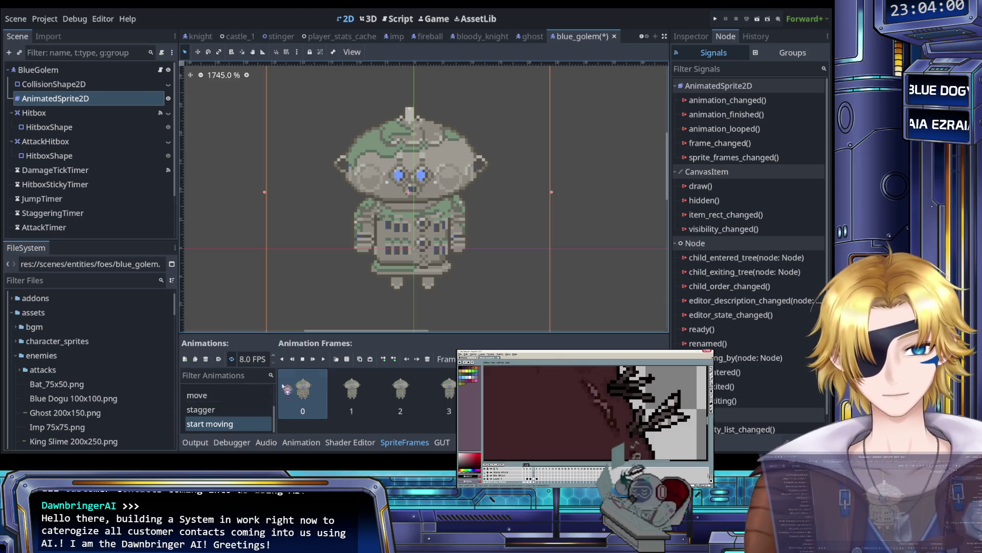
{"action": "left_click", "coordinate": [324, 359]}
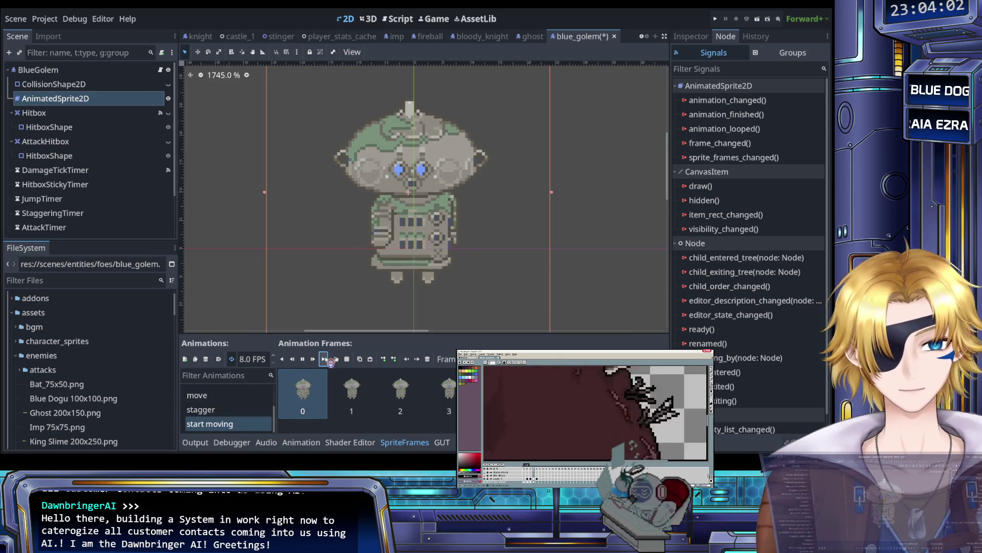
{"action": "left_click", "coordinate": [231, 397]}
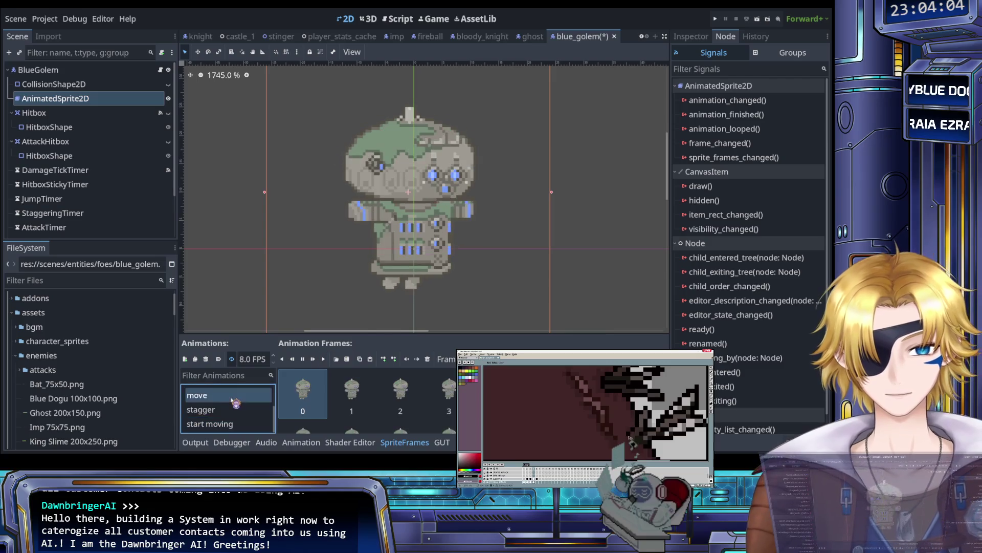
{"action": "scroll", "coordinate": [233, 404], "scroll_direction": "up", "scroll_amount": 1}
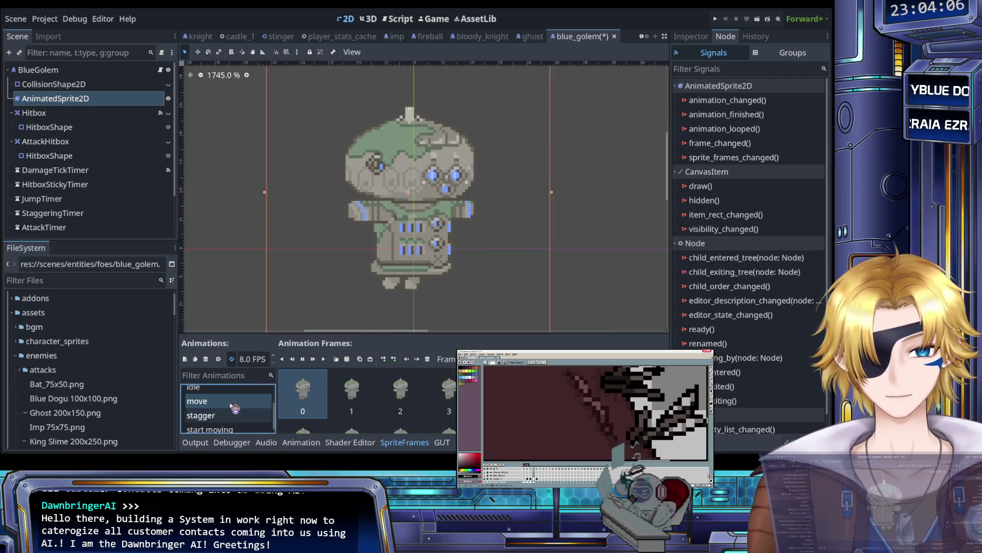
{"action": "scroll", "coordinate": [234, 406], "scroll_direction": "up", "scroll_amount": 3}
{"action": "left_click", "coordinate": [230, 394]}
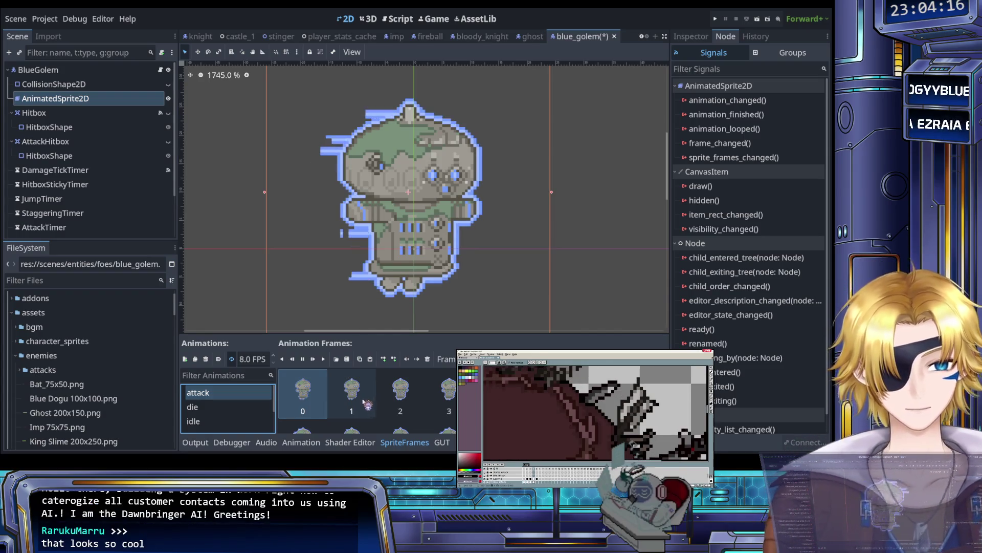
{"action": "scroll", "coordinate": [333, 404], "scroll_direction": "down", "scroll_amount": 5}
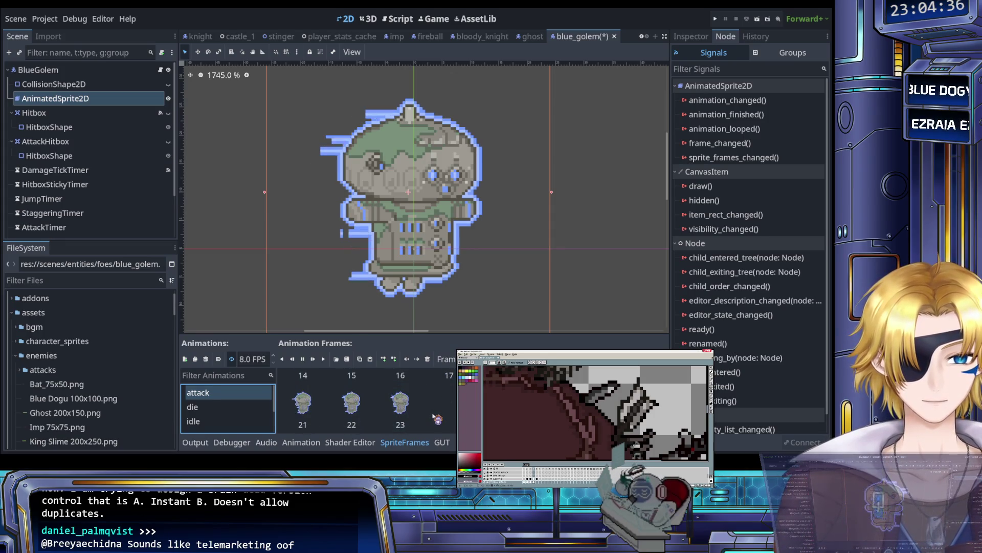
{"action": "scroll", "coordinate": [404, 402], "scroll_direction": "up", "scroll_amount": 5}
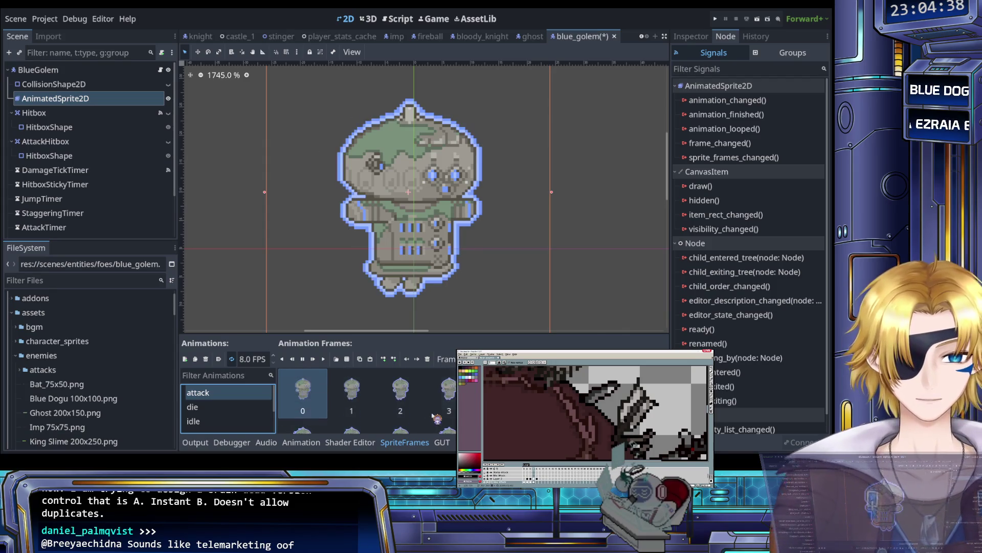
{"action": "scroll", "coordinate": [102, 215], "scroll_direction": "down", "scroll_amount": 3}
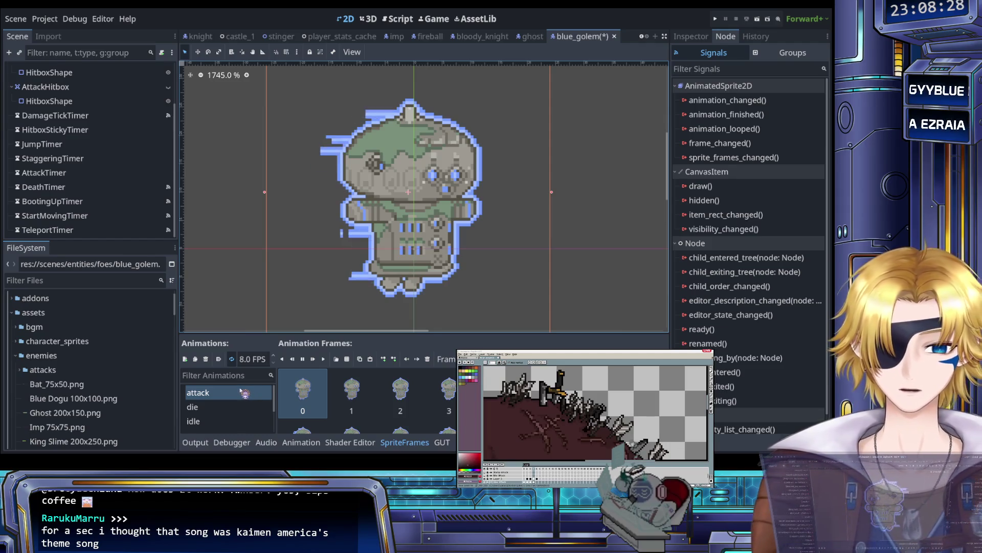
{"action": "scroll", "coordinate": [246, 393], "scroll_direction": "down", "scroll_amount": 1}
{"action": "scroll", "coordinate": [245, 393], "scroll_direction": "up", "scroll_amount": 1}
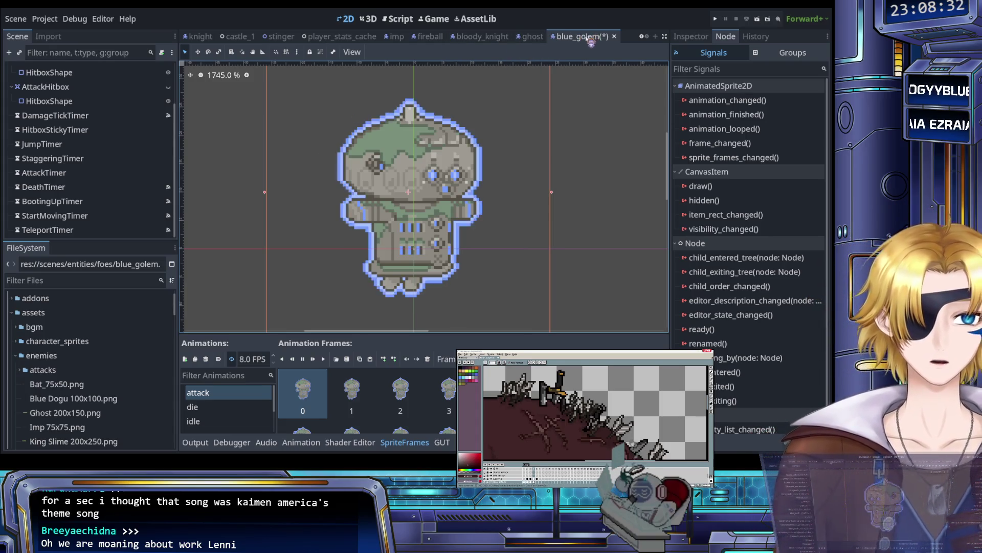
{"action": "key", "text": "ctrl+s"}
Step: Back in blue_golem.gd, insert an empty line above teleport_to_player() in _on_teleport_timer_timeout
{"action": "left_click", "coordinate": [394, 19]}
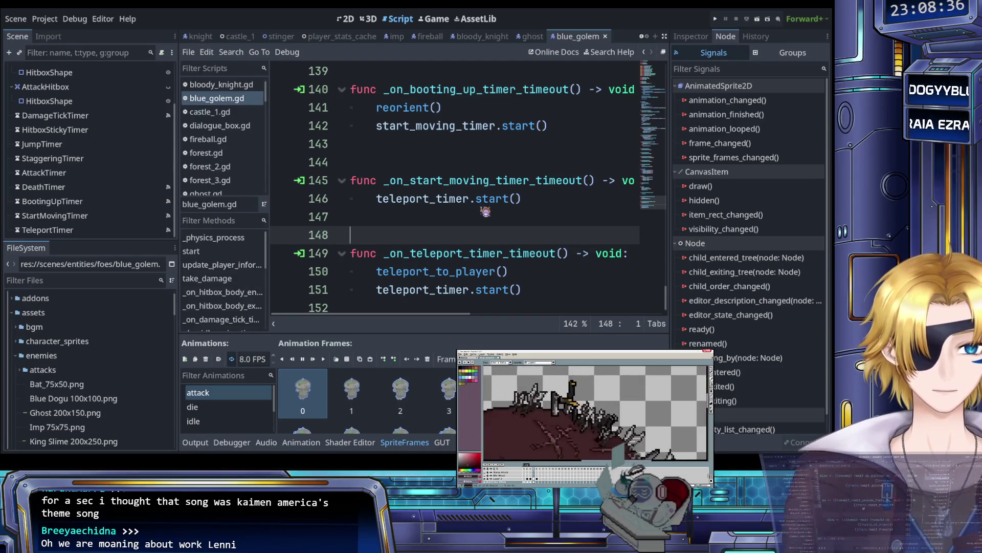
{"action": "scroll", "coordinate": [485, 210], "scroll_direction": "down", "scroll_amount": 1}
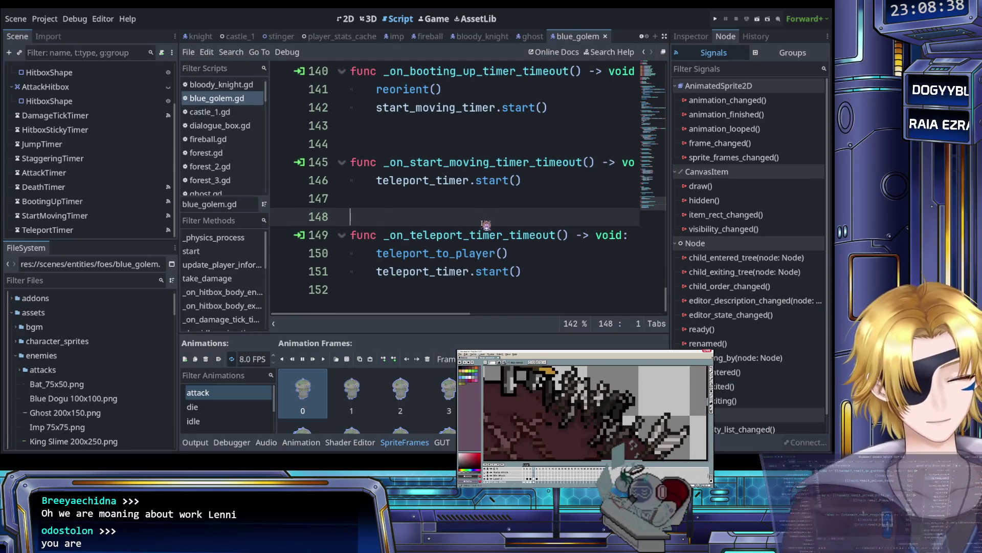
{"action": "left_click", "coordinate": [486, 256]}
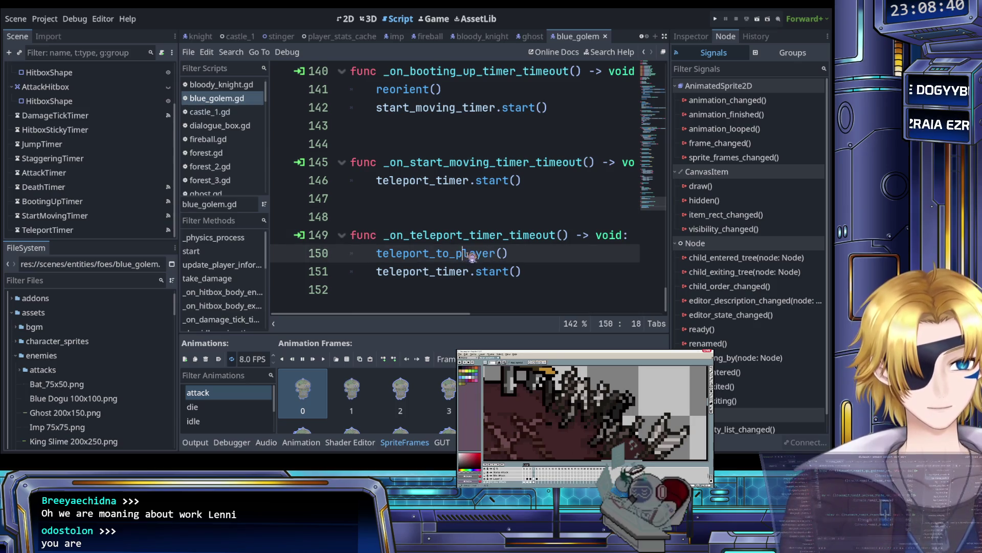
{"action": "key", "text": "Home"}
{"action": "key", "text": "Return"}
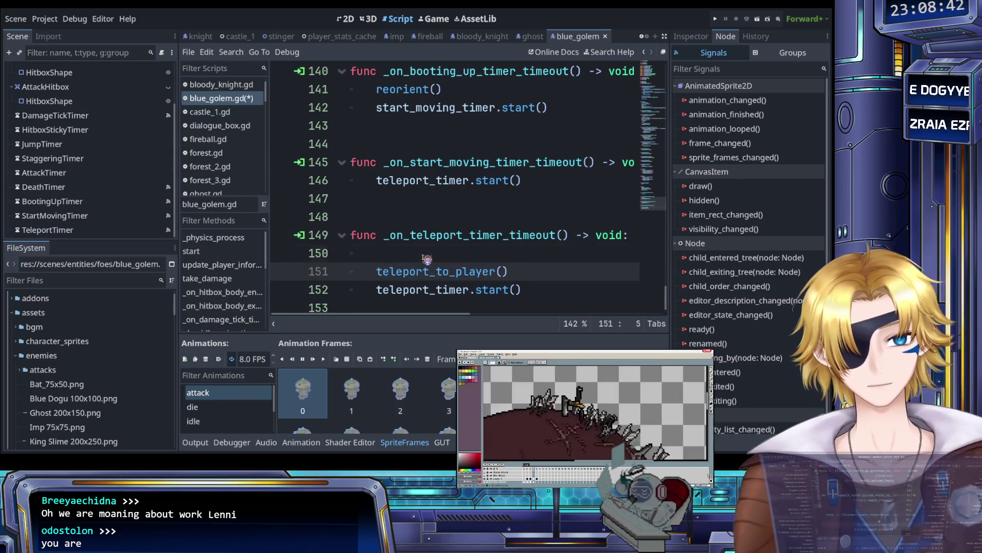
{"action": "key", "text": "Up"}
{"action": "key", "text": "Down"}
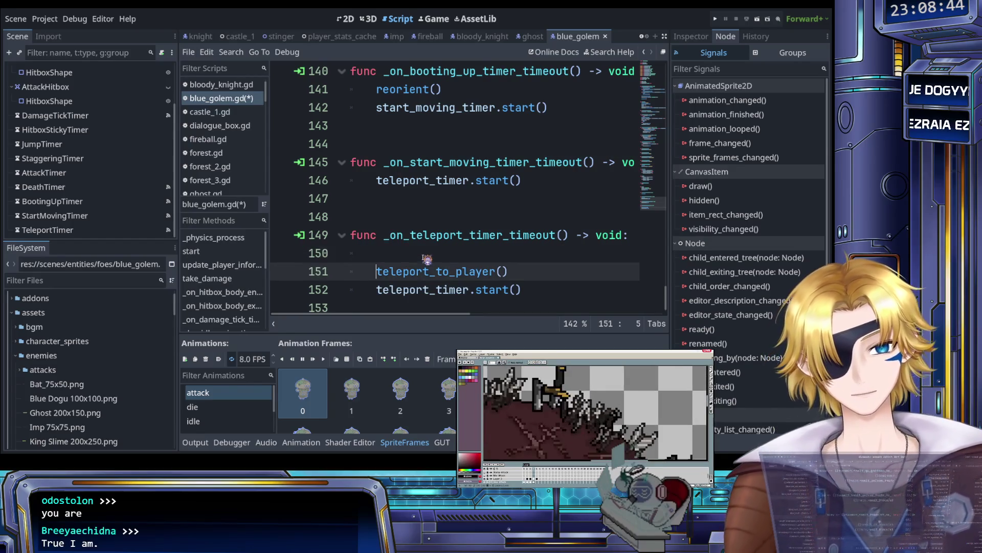
{"action": "key", "text": "BackSpace"}
{"action": "key", "text": "BackSpace"}
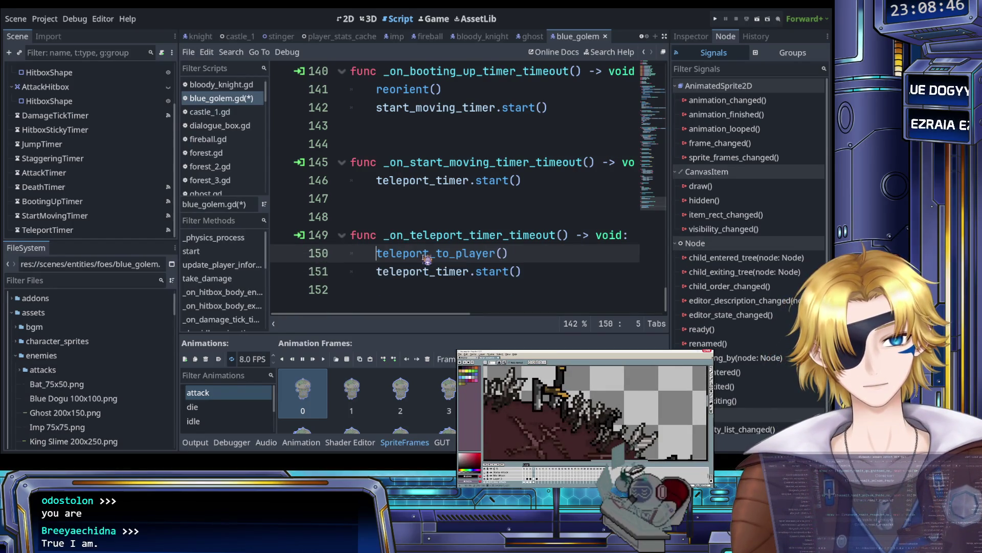
{"action": "key", "text": "Return"}
{"action": "key", "text": "Up"}
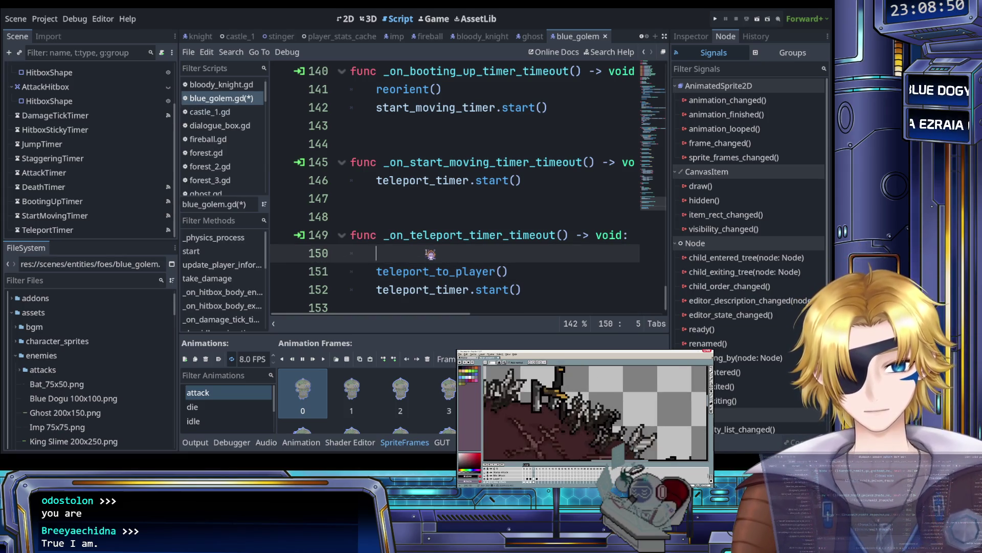
Step: Add a play_attack_animation() call on the new line and save the script
{"action": "type", "text": "play"}
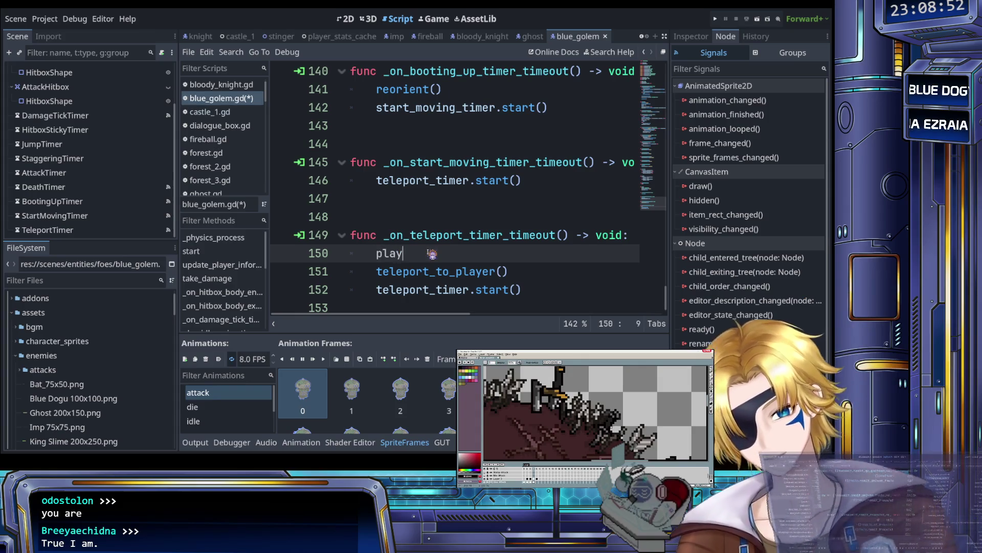
{"action": "key", "text": "Down"}
{"action": "key", "text": "Down"}
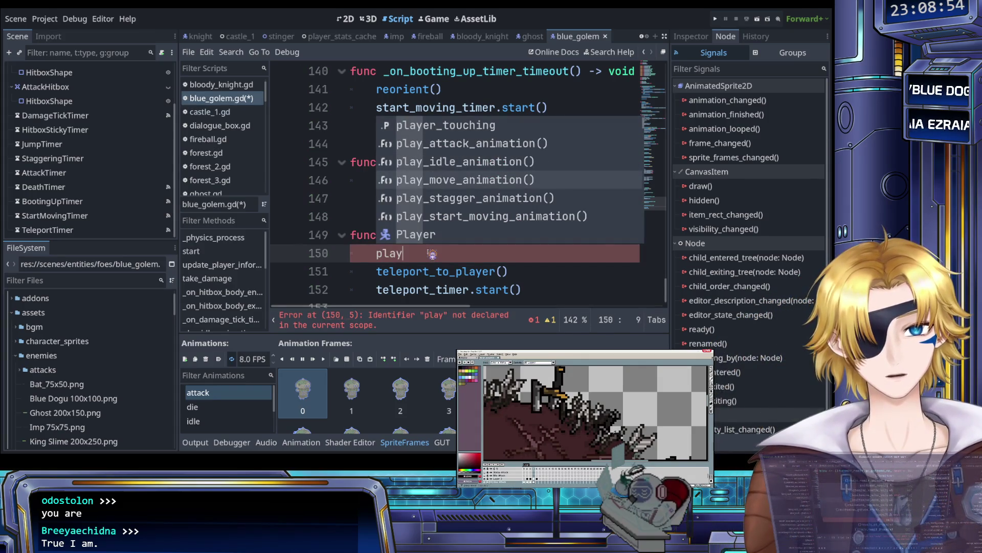
{"action": "key", "text": "Return"}
{"action": "key", "text": "ctrl+s"}
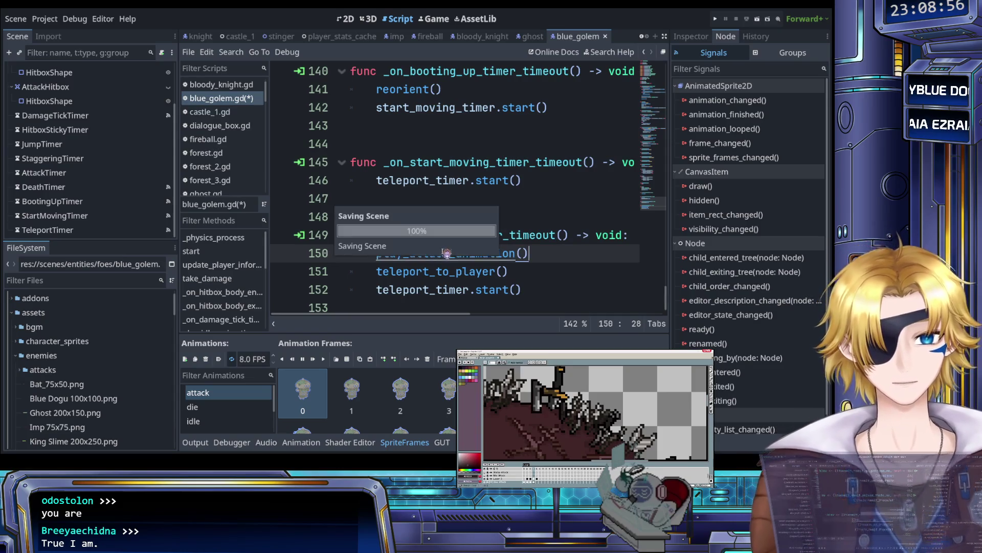
{"action": "key", "text": "Home"}
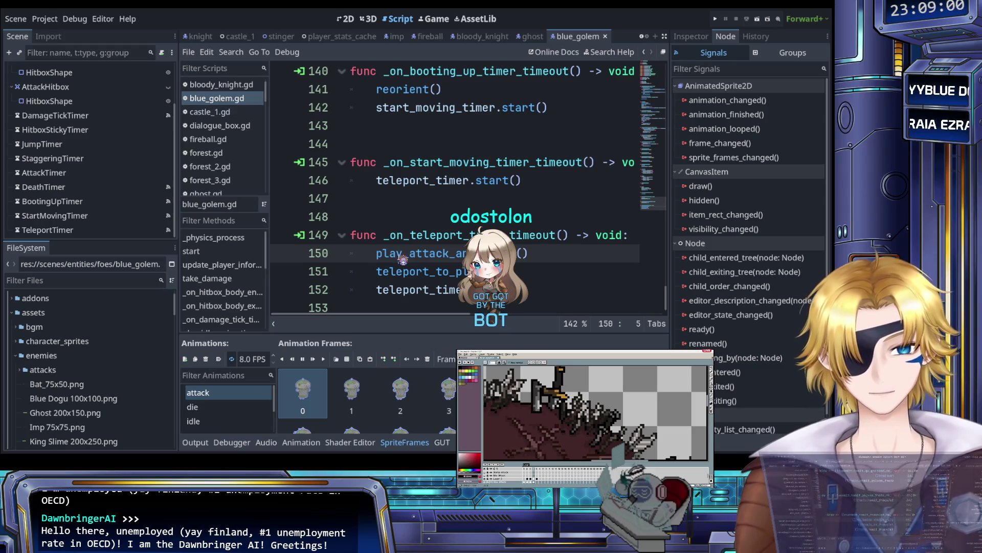
{"action": "key", "text": "Down"}
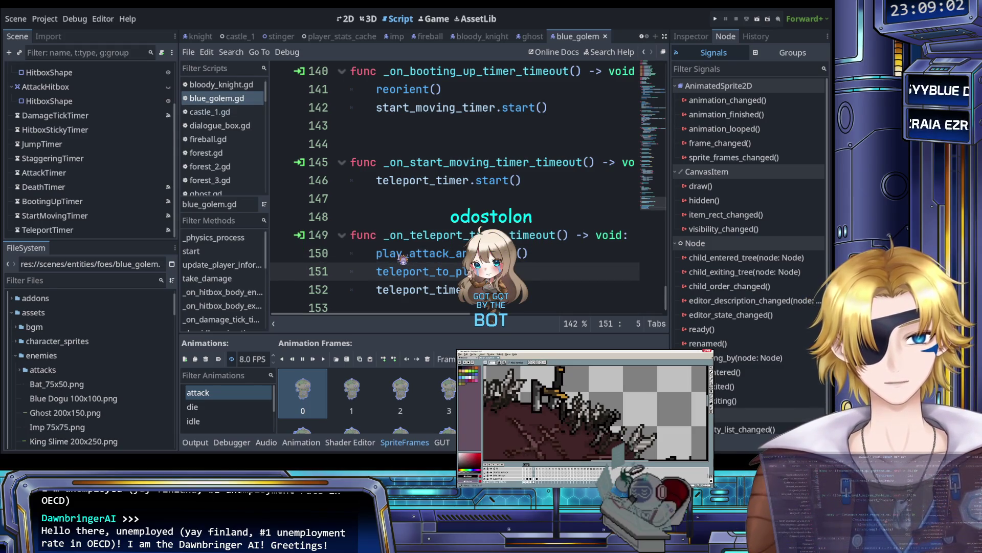
{"action": "left_click", "coordinate": [394, 272]}
{"action": "scroll", "coordinate": [460, 230], "scroll_direction": "up", "scroll_amount": 5}
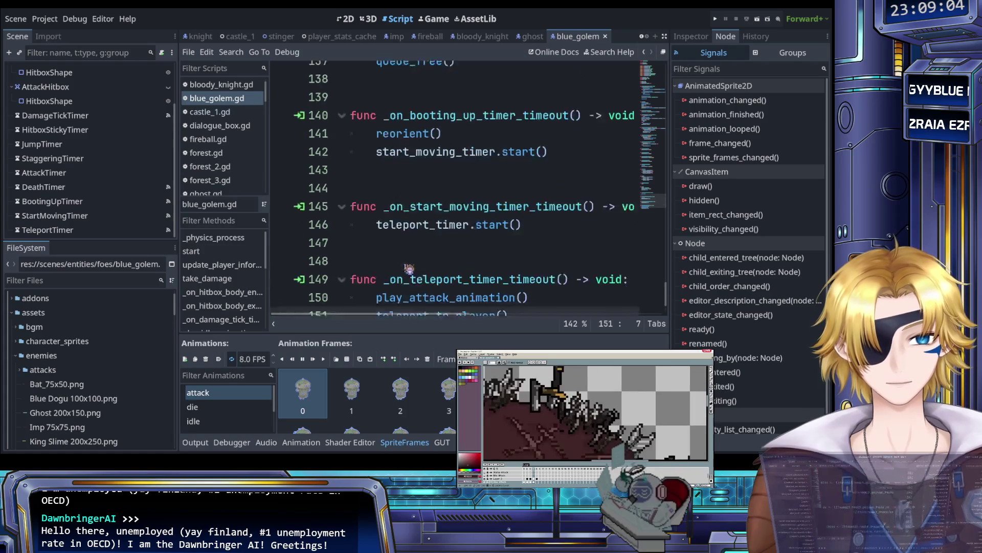
Step: Replace pass in teleport_to_player() with a reorient() call and save
{"action": "scroll", "coordinate": [467, 225], "scroll_direction": "up", "scroll_amount": 1}
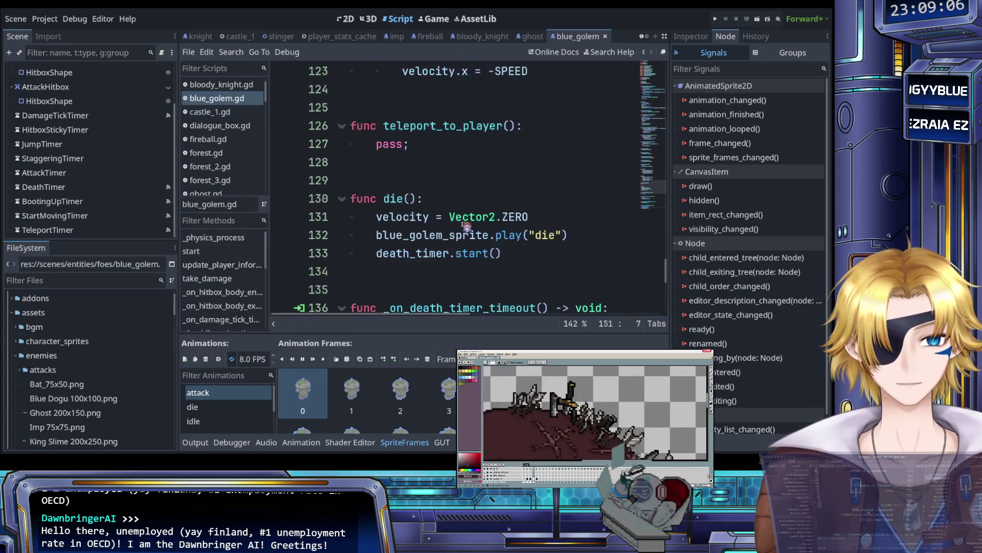
{"action": "scroll", "coordinate": [466, 230], "scroll_direction": "down", "scroll_amount": 1}
{"action": "scroll", "coordinate": [463, 246], "scroll_direction": "up", "scroll_amount": 3}
{"action": "left_click", "coordinate": [423, 250]}
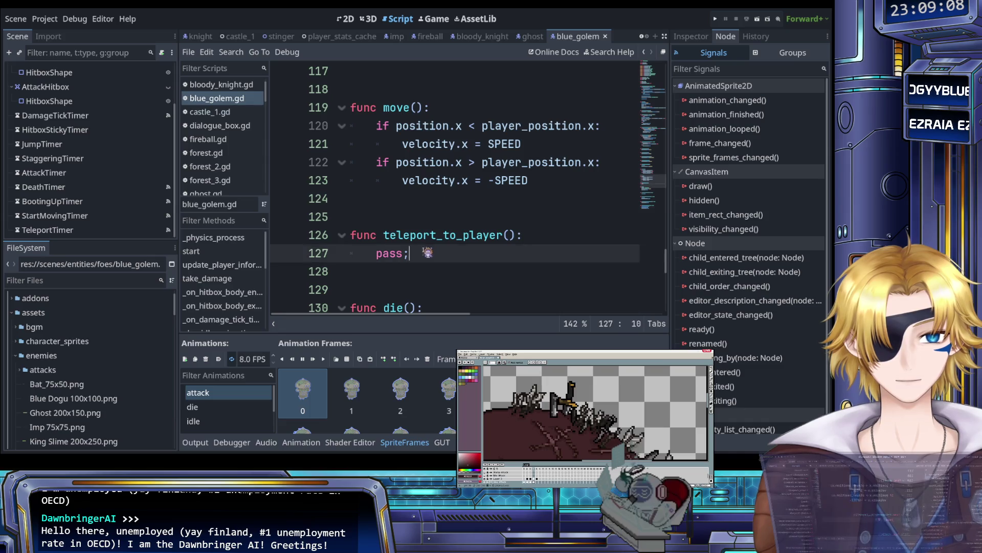
{"action": "key", "text": "shift+Home"}
{"action": "type", "text": "re"}
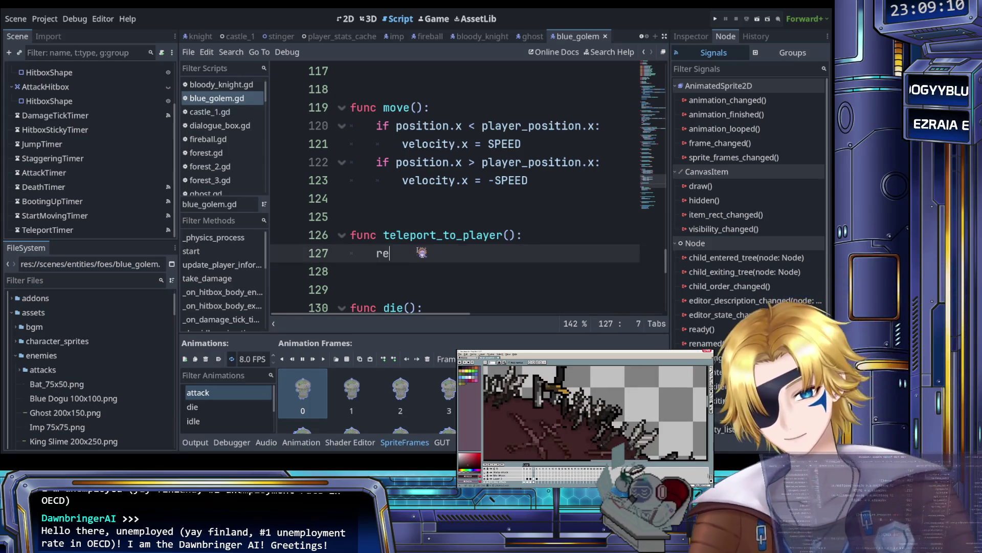
{"action": "type", "text": "oro"}
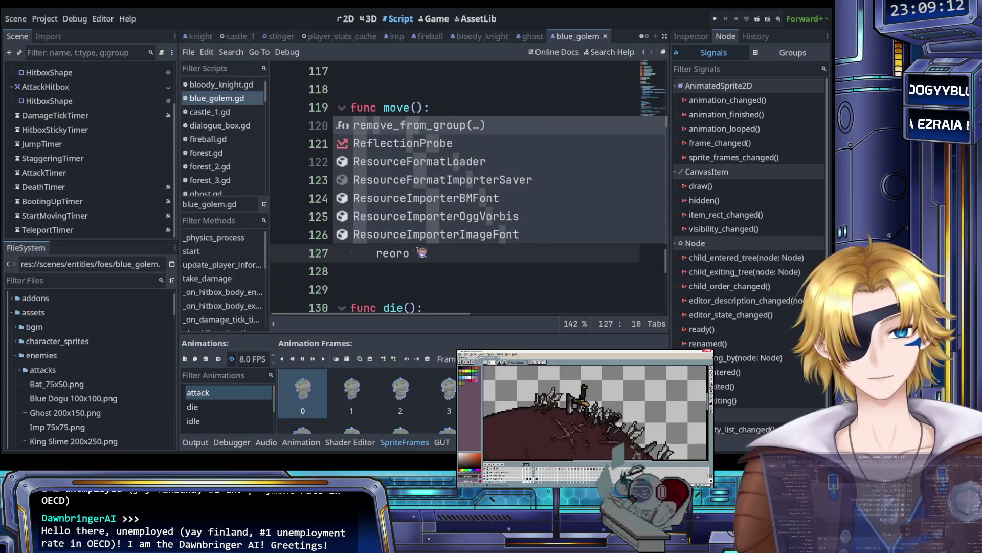
{"action": "key", "text": "Return"}
{"action": "key", "text": "BackSpace"}
{"action": "key", "text": "BackSpace"}
{"action": "key", "text": "BackSpace"}
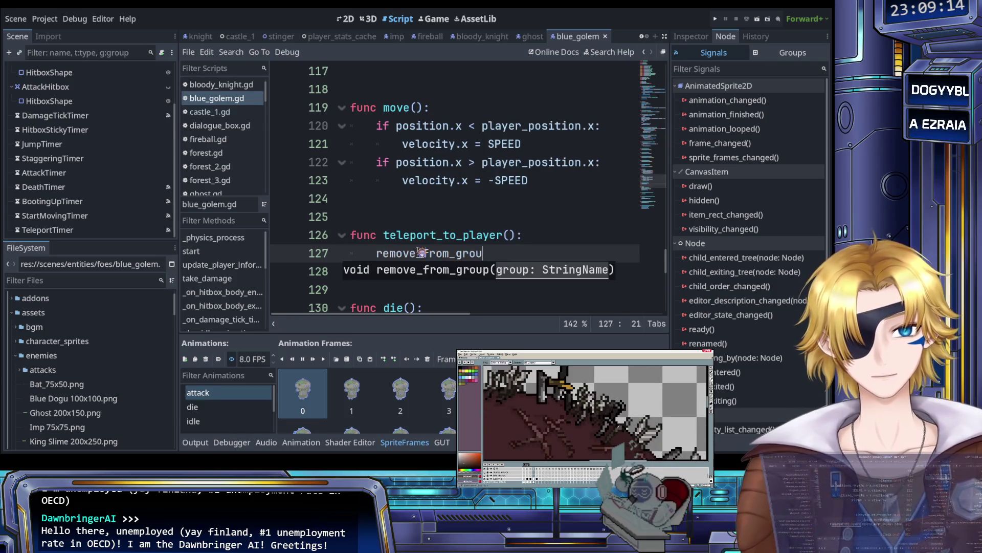
{"action": "type", "text": "ori"}
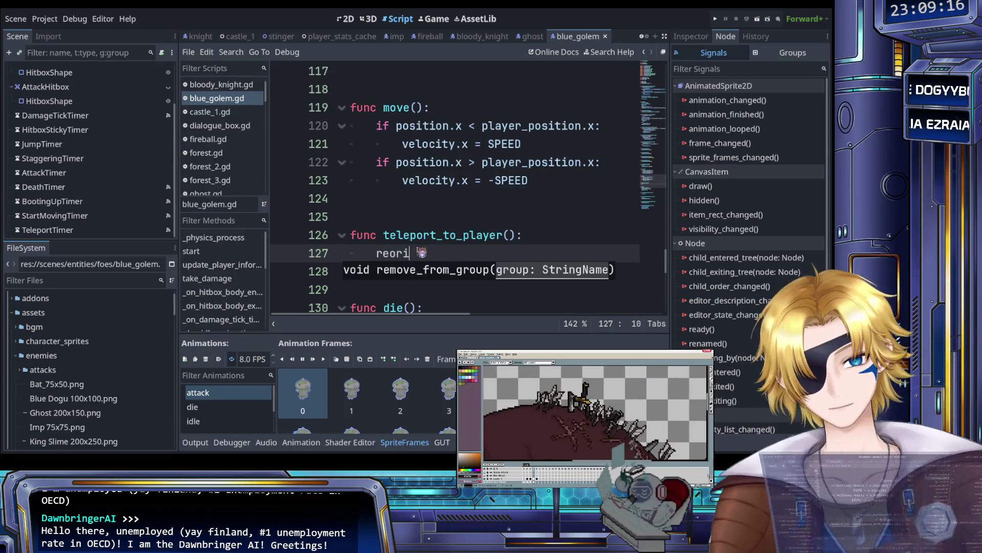
{"action": "key", "text": "Return"}
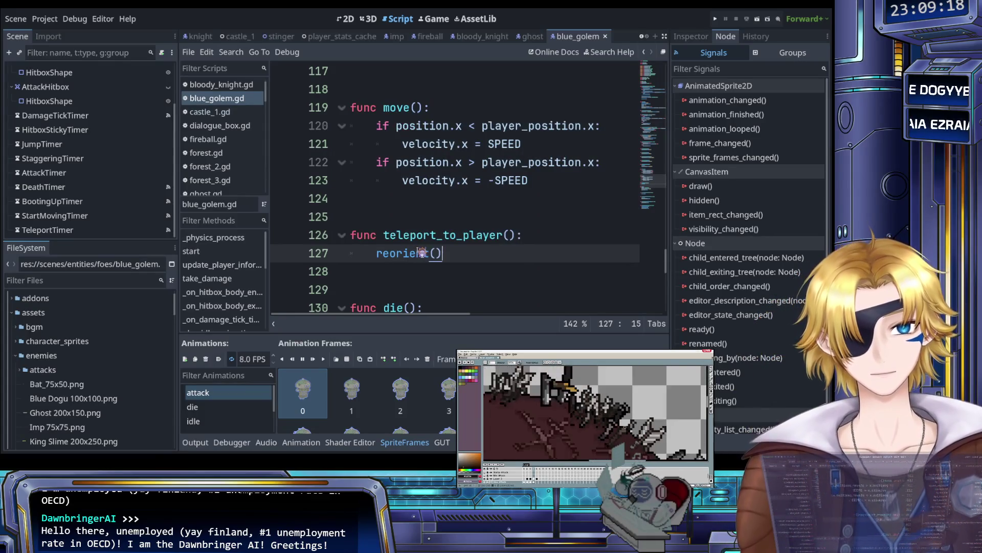
{"action": "key", "text": "ctrl+s"}
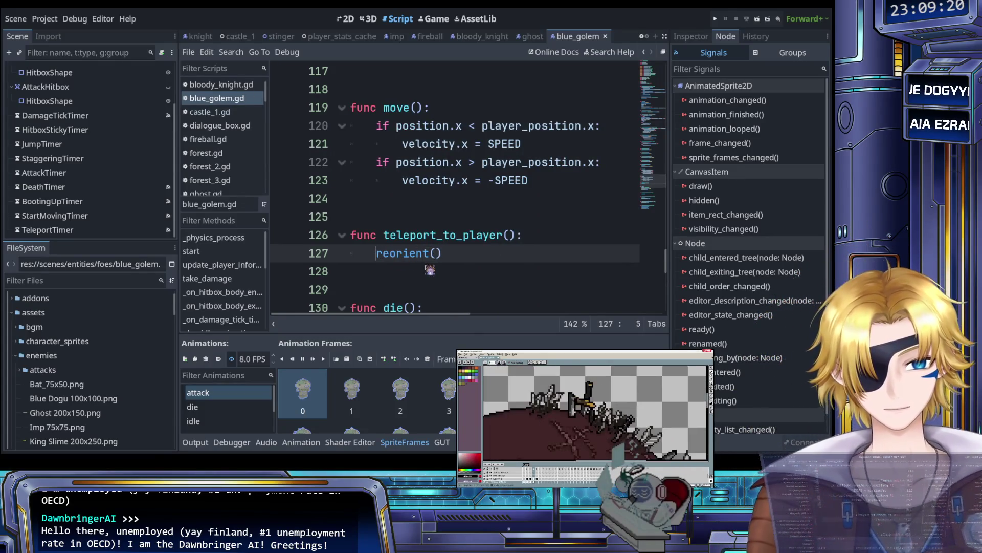
Step: Add 'position = player_position + Vector2' on a new line above reorient()
{"action": "key", "text": "ctrl+shift+Return"}
{"action": "type", "text": "pos"}
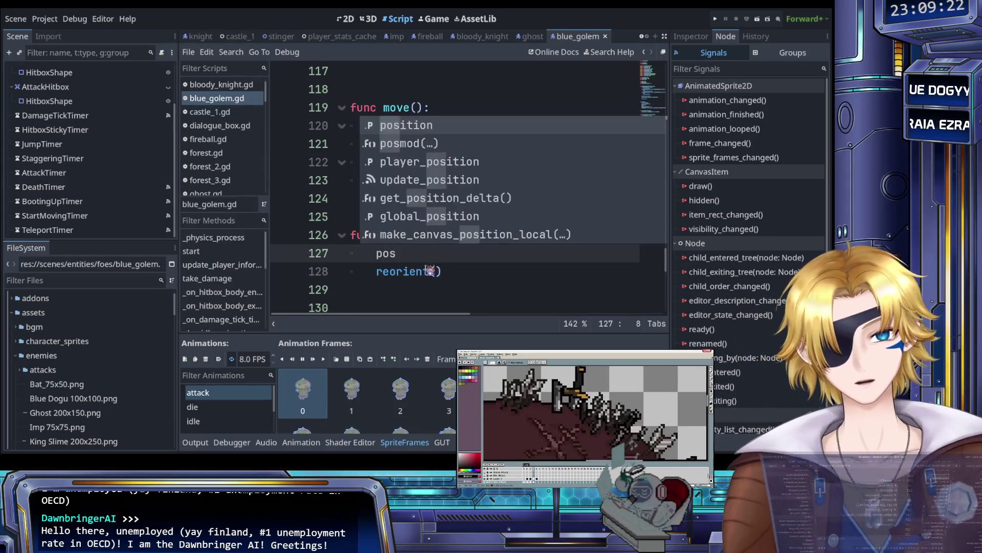
{"action": "key", "text": "Return"}
{"action": "type", "text": "= "}
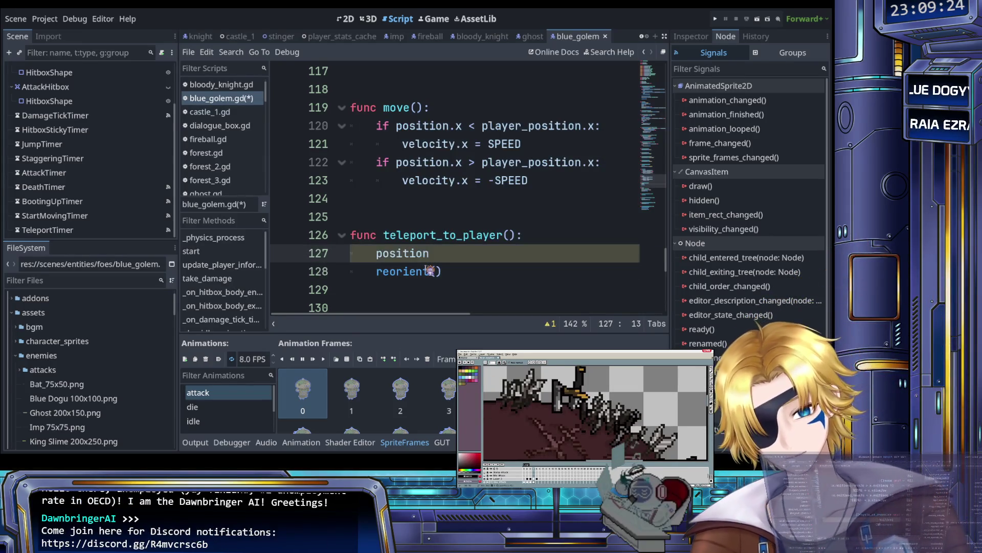
{"action": "type", "text": "pl"}
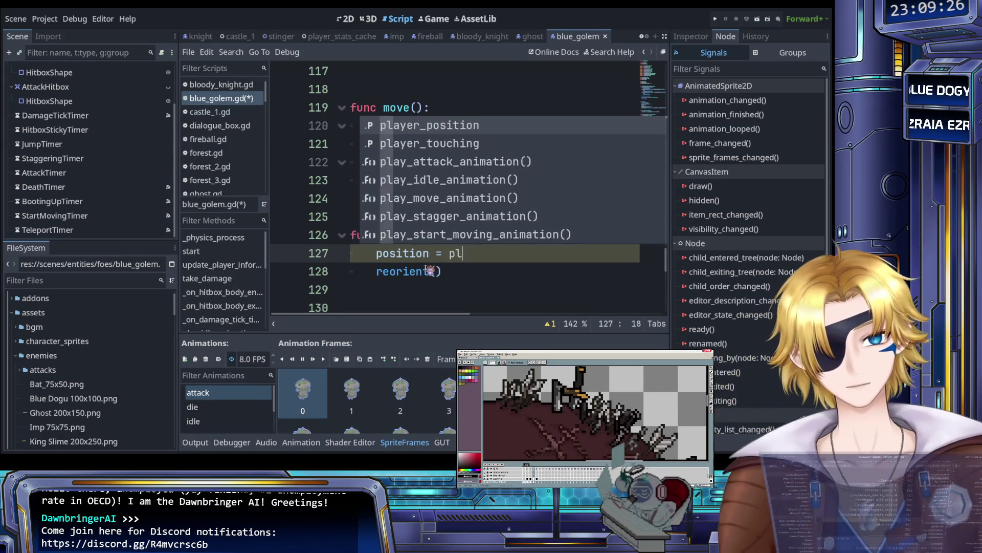
{"action": "key", "text": "Return"}
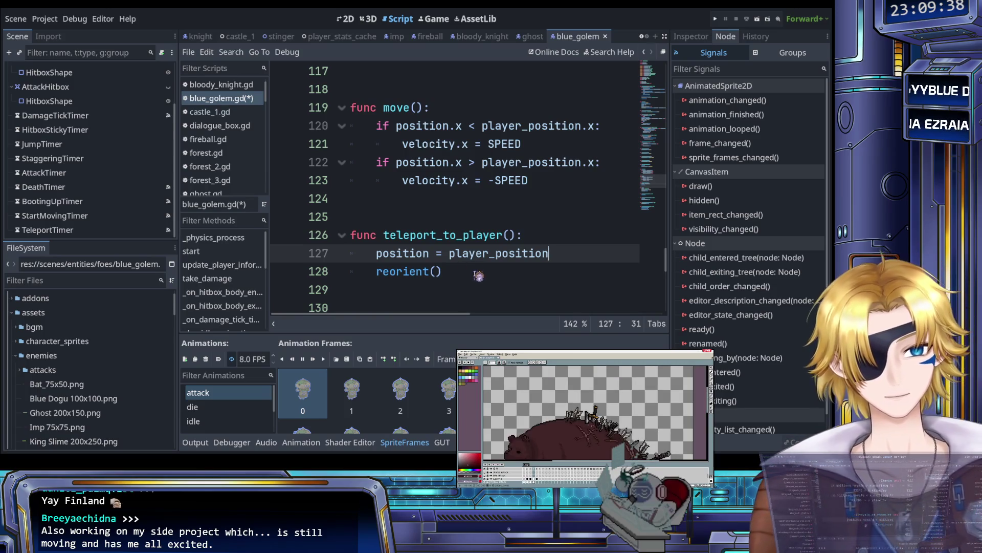
{"action": "scroll", "coordinate": [477, 275], "scroll_direction": "down", "scroll_amount": 1}
{"action": "scroll", "coordinate": [473, 274], "scroll_direction": "up", "scroll_amount": 1}
{"action": "scroll", "coordinate": [466, 274], "scroll_direction": "right", "scroll_amount": 1}
{"action": "scroll", "coordinate": [462, 272], "scroll_direction": "left", "scroll_amount": 1}
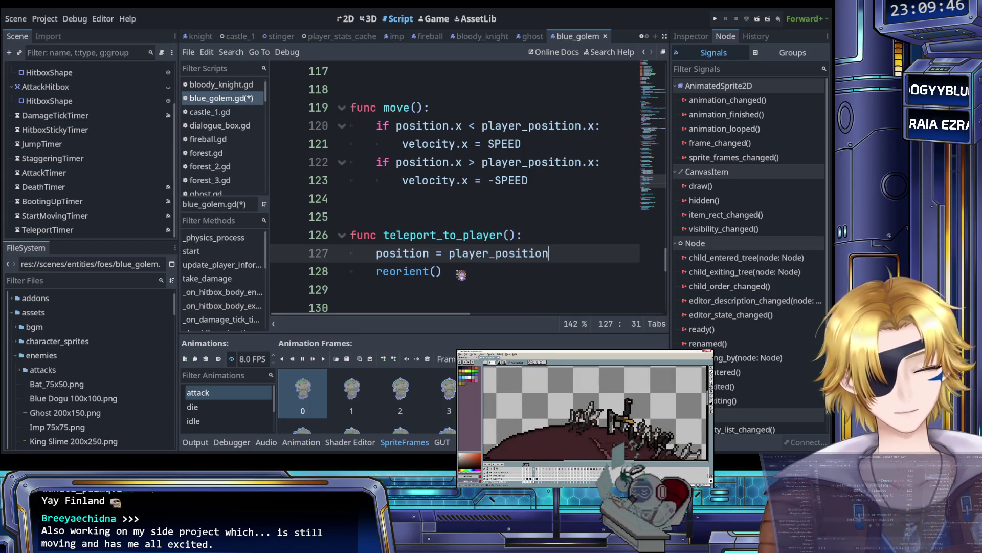
{"action": "type", "text": " +"}
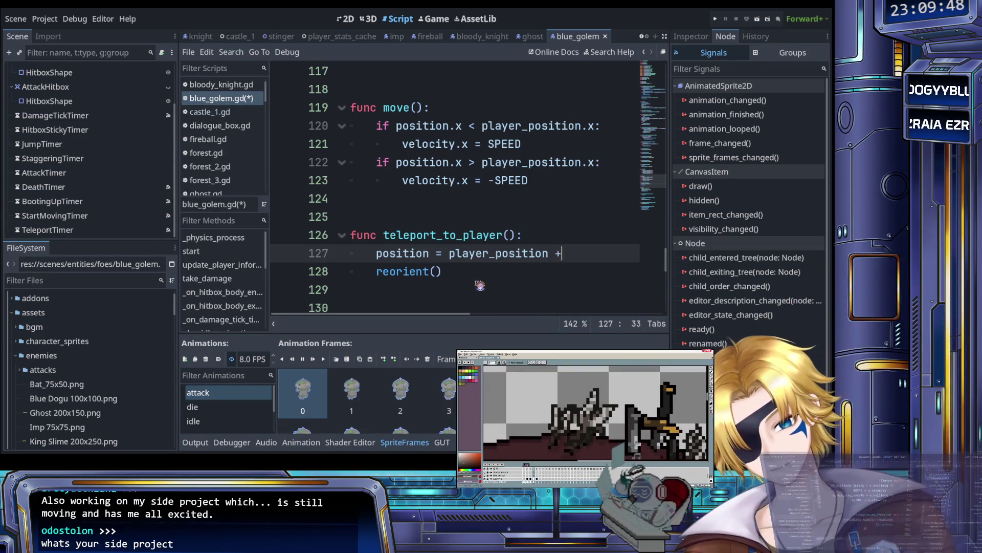
{"action": "type", "text": " Vector2"}
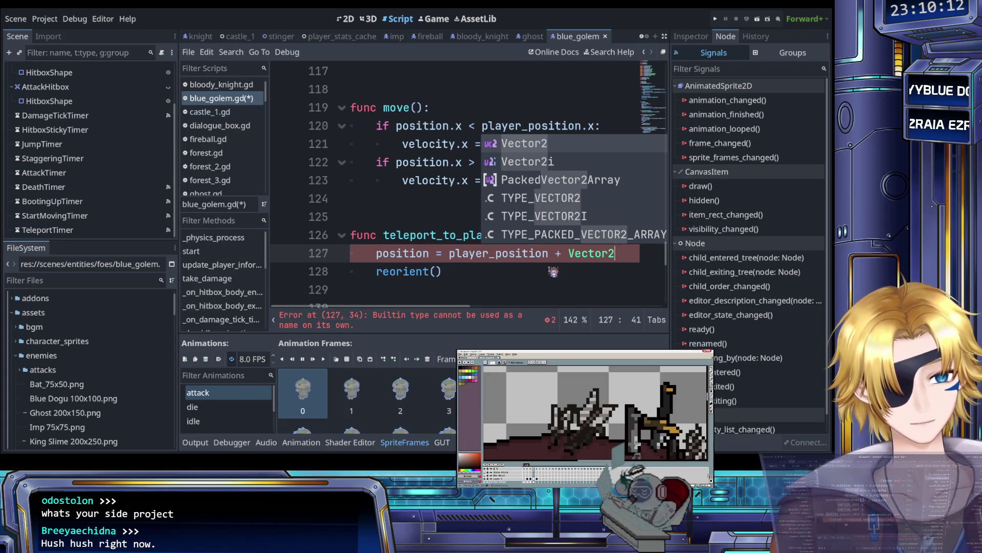
Step: Dismiss the suggestion list and finish line 127 as 'position = player_position + Vector2()'
{"action": "left_click", "coordinate": [619, 255]}
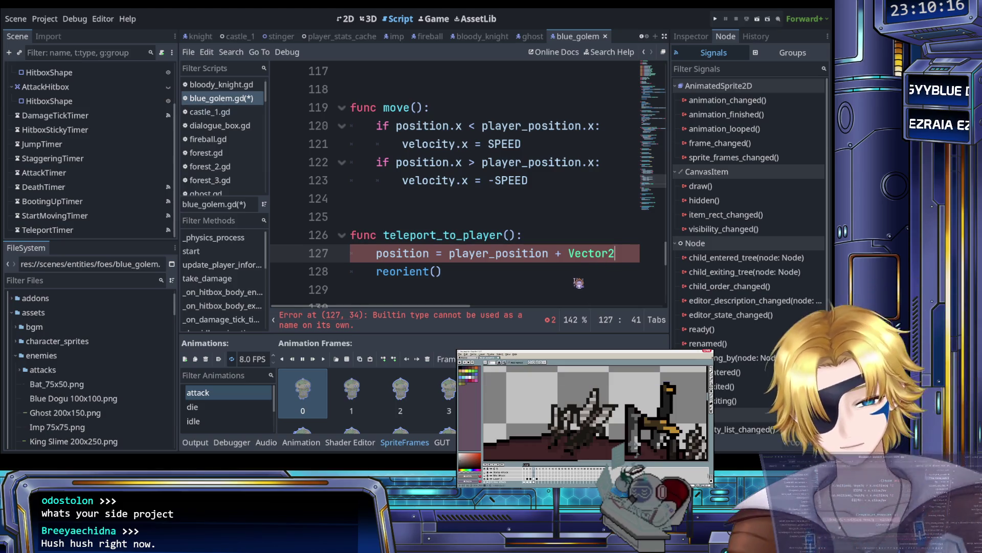
{"action": "type", "text": "("}
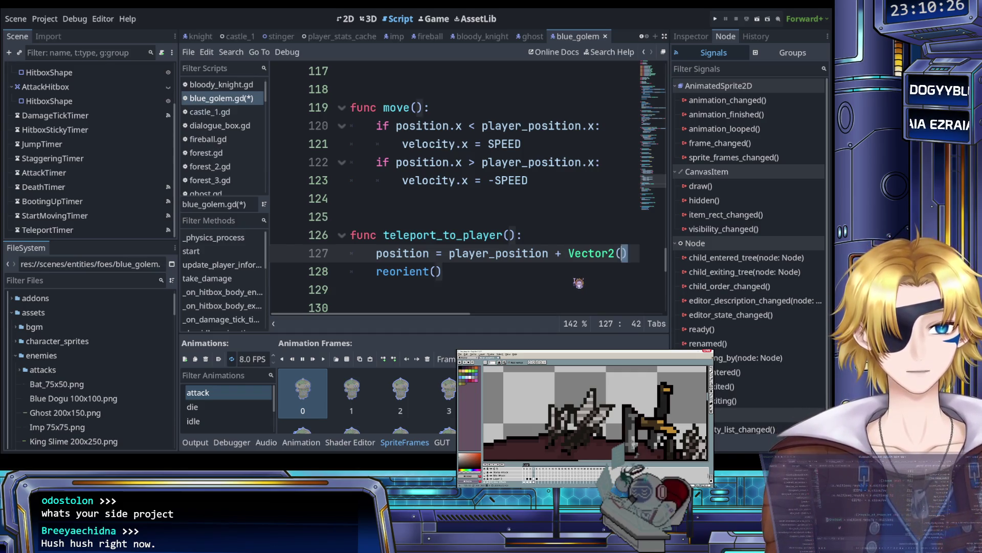
{"action": "key", "text": "Right"}
{"action": "key", "text": "Left"}
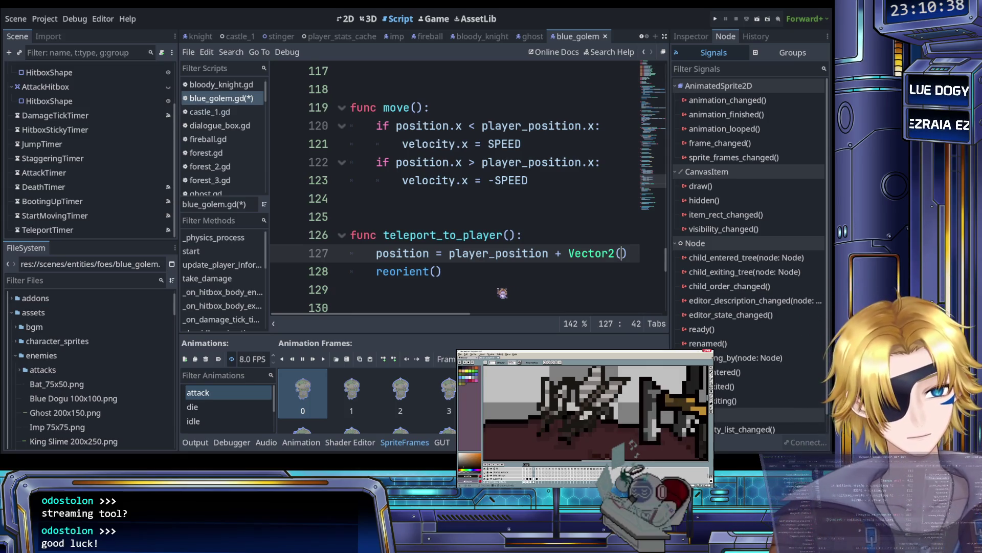
{"action": "scroll", "coordinate": [490, 287], "scroll_direction": "right", "scroll_amount": 3}
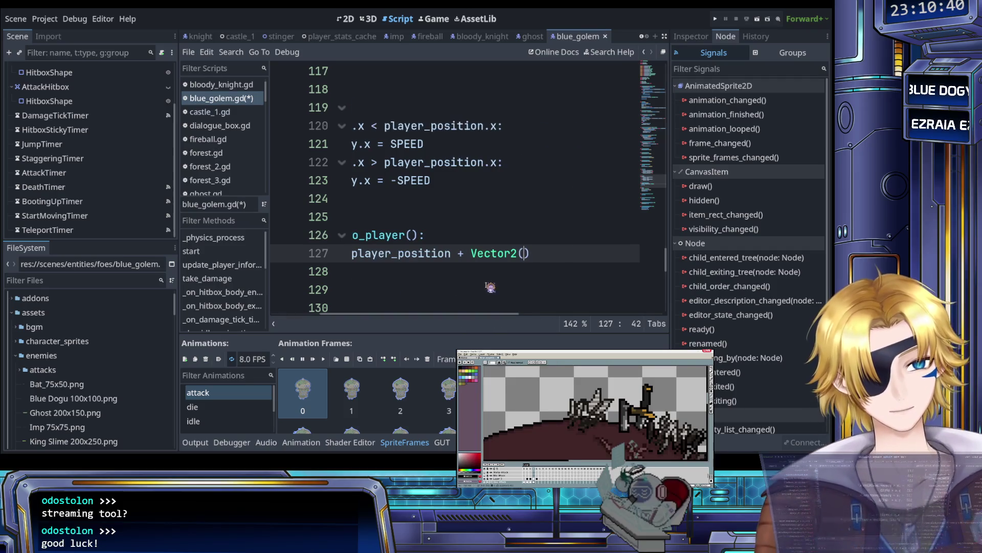
{"action": "scroll", "coordinate": [491, 287], "scroll_direction": "left", "scroll_amount": 3}
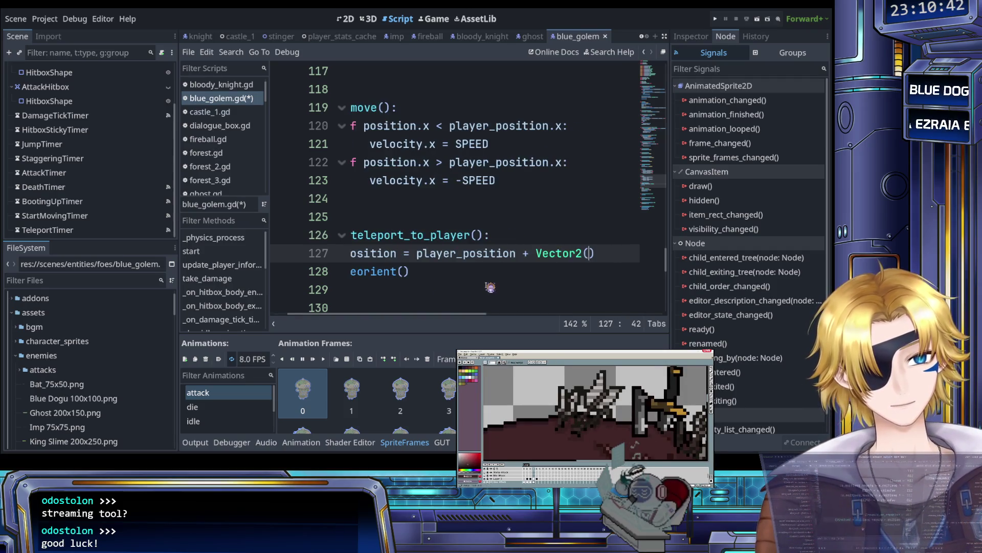
{"action": "scroll", "coordinate": [490, 287], "scroll_direction": "right", "scroll_amount": 2}
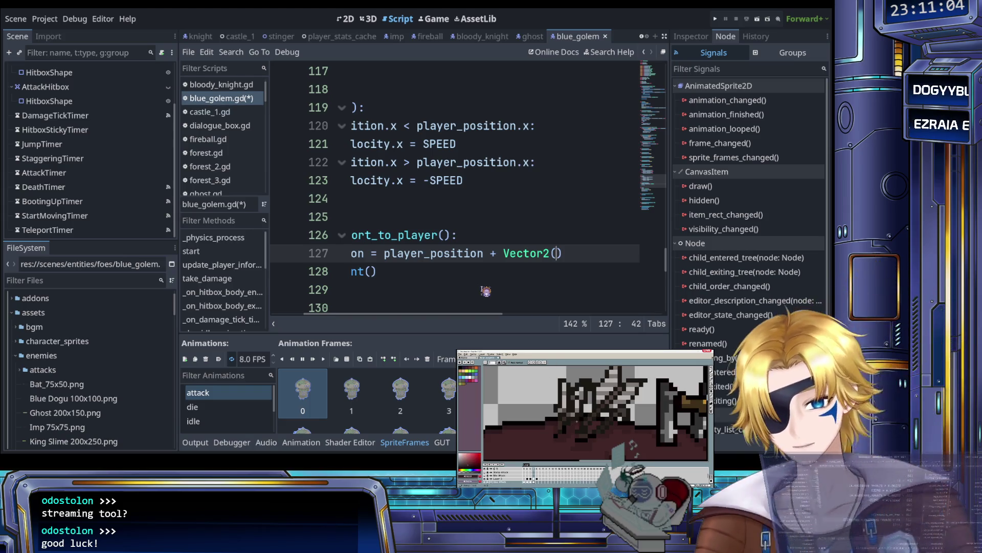
Step: Fill the Vector2 offset with randf_range(75, 150) and player_position.y, then save
{"action": "type", "text": "rand"}
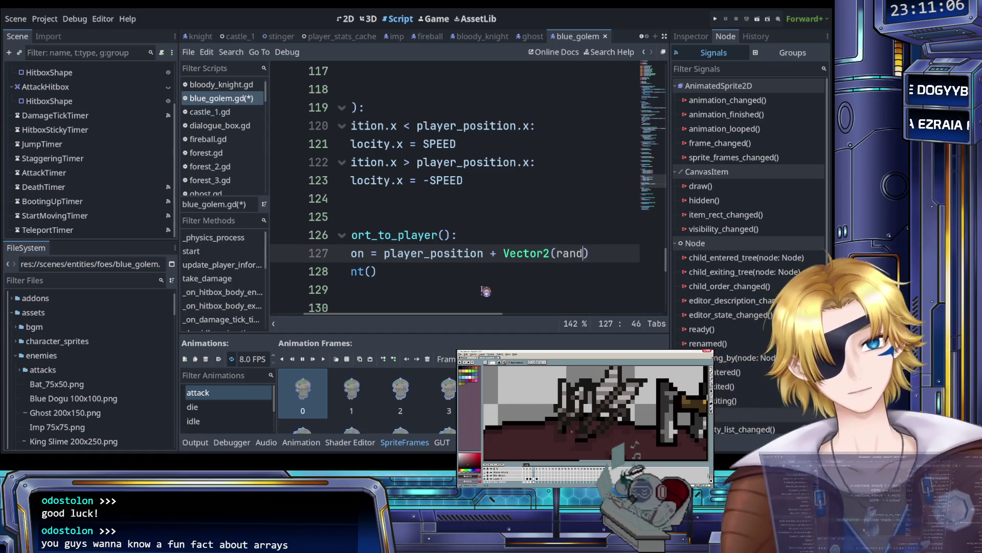
{"action": "key", "text": "Down"}
{"action": "key", "text": "Down"}
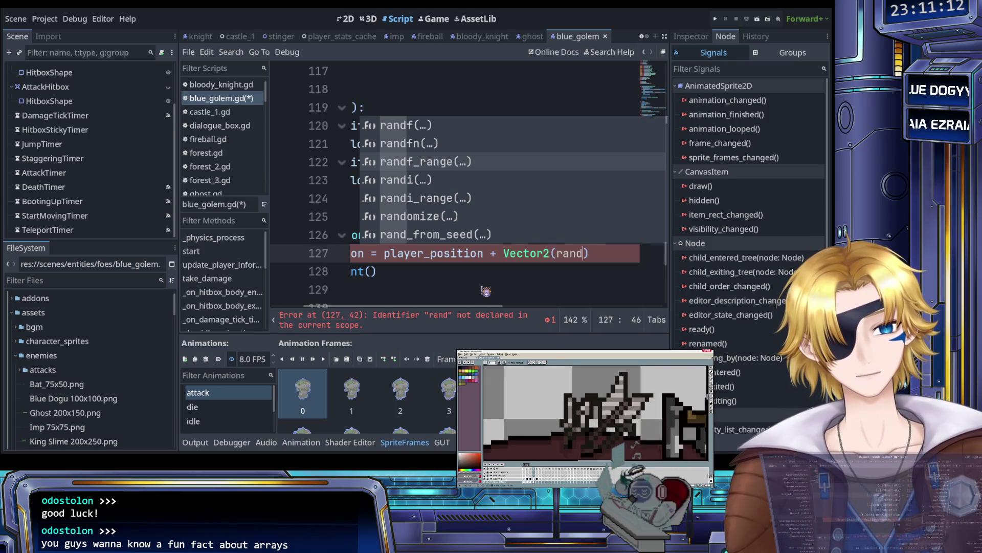
{"action": "key", "text": "Return"}
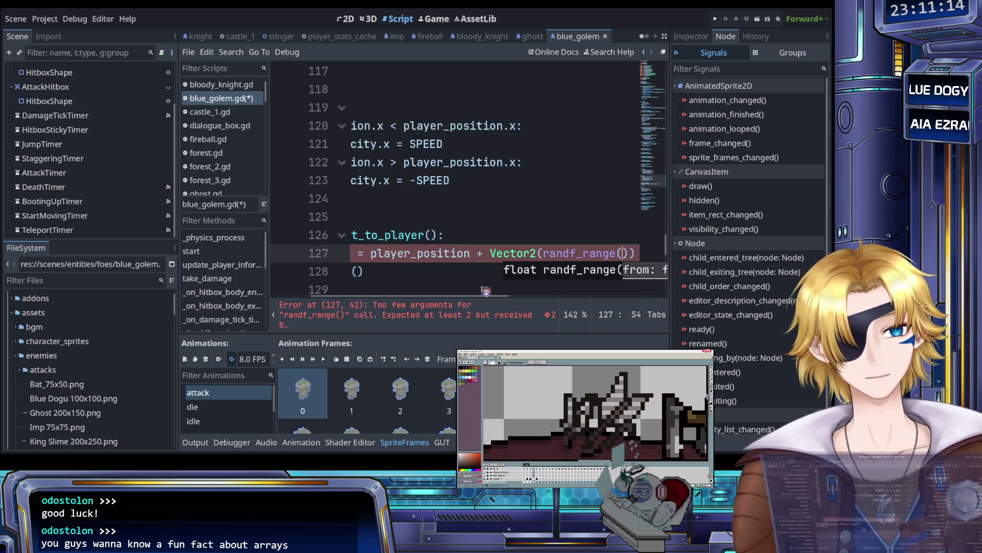
{"action": "type", "text": "7"}
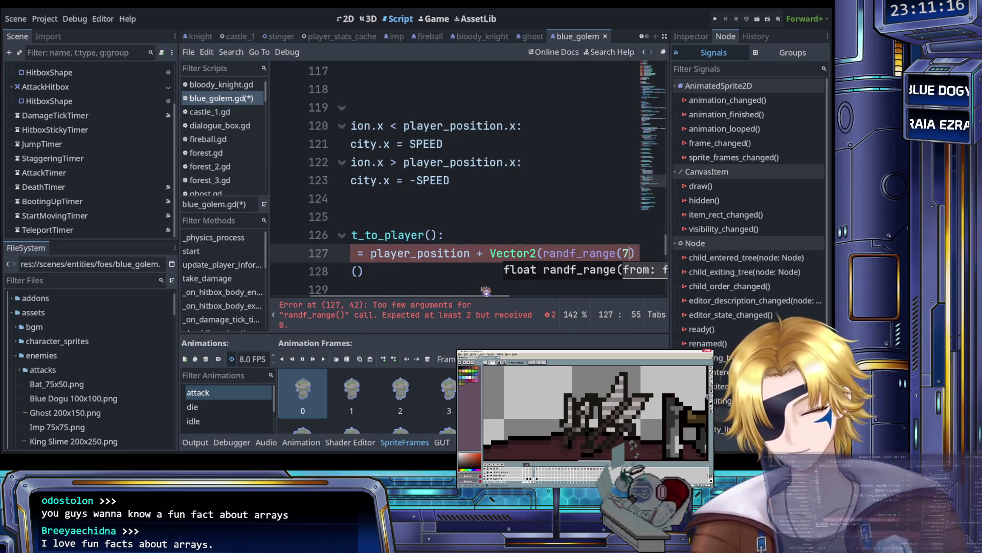
{"action": "type", "text": "5, 1"}
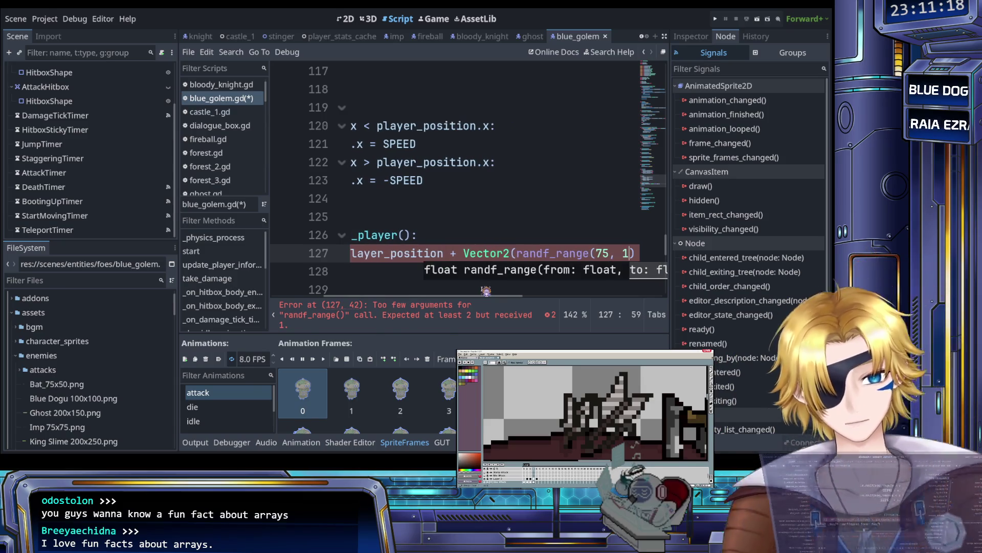
{"action": "type", "text": "50"}
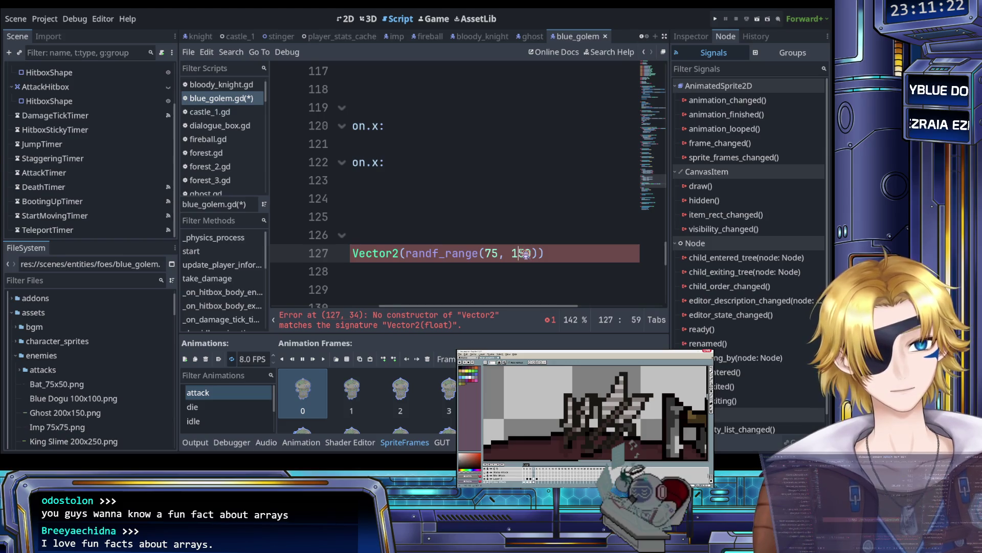
{"action": "key", "text": "Right"}
{"action": "key", "text": "Right"}
{"action": "key", "text": "Right"}
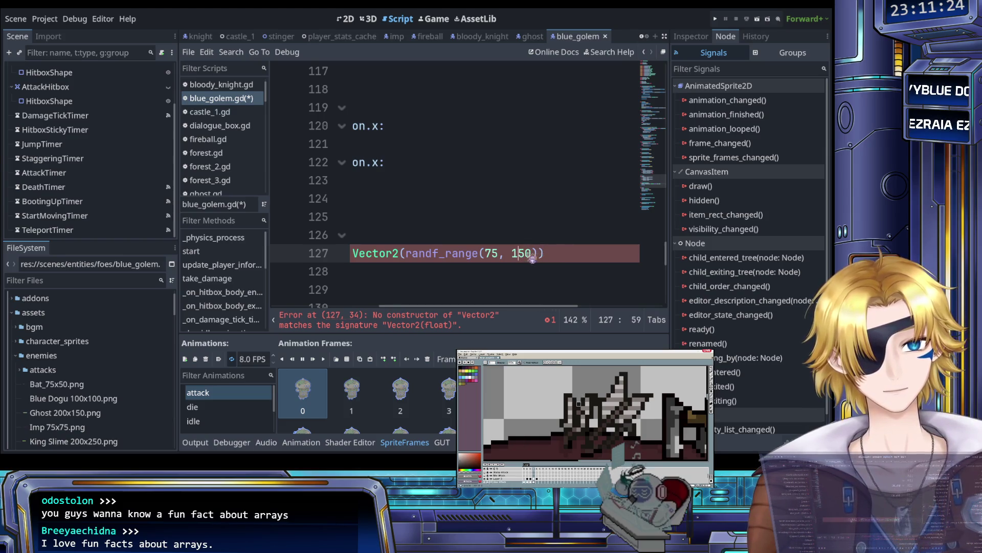
{"action": "type", "text": ", "}
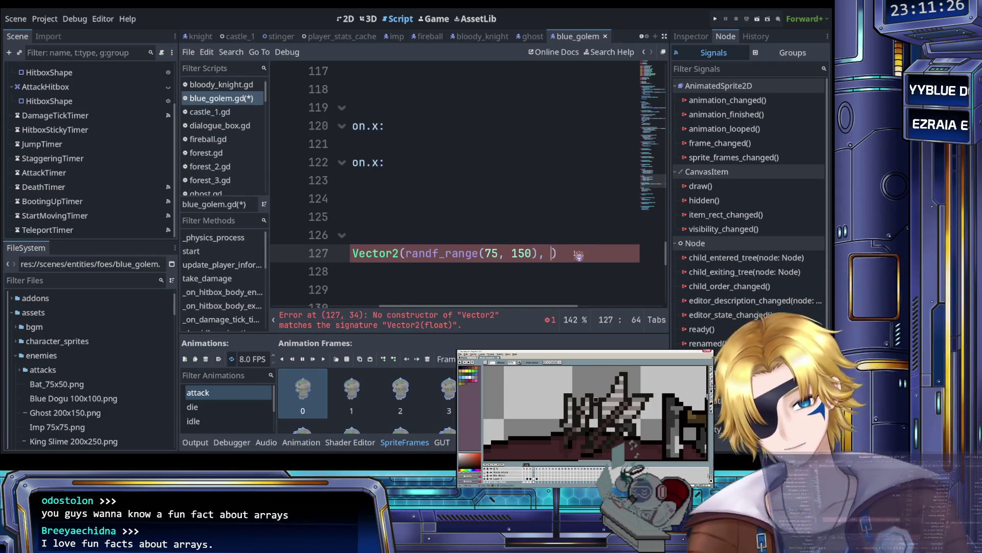
{"action": "type", "text": "play"}
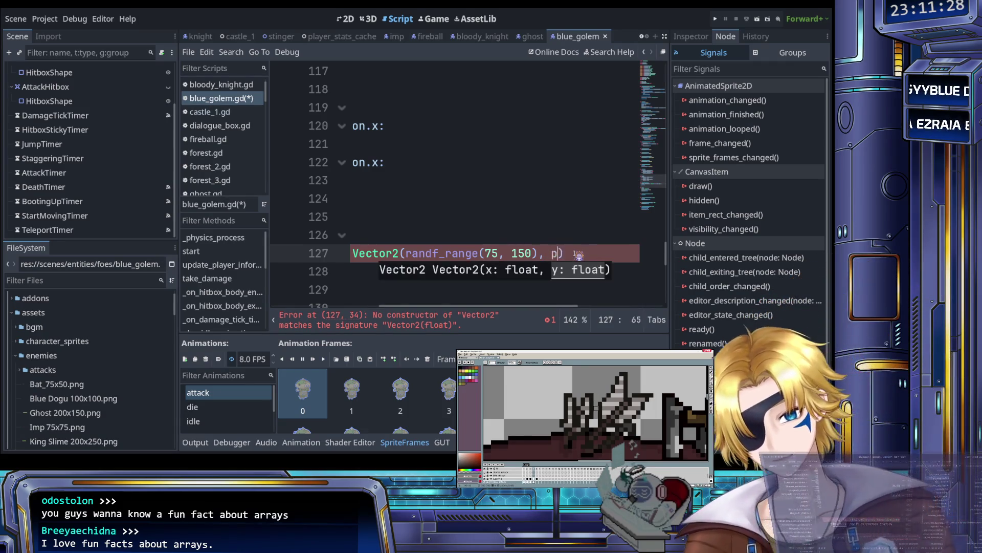
{"action": "key", "text": "Return"}
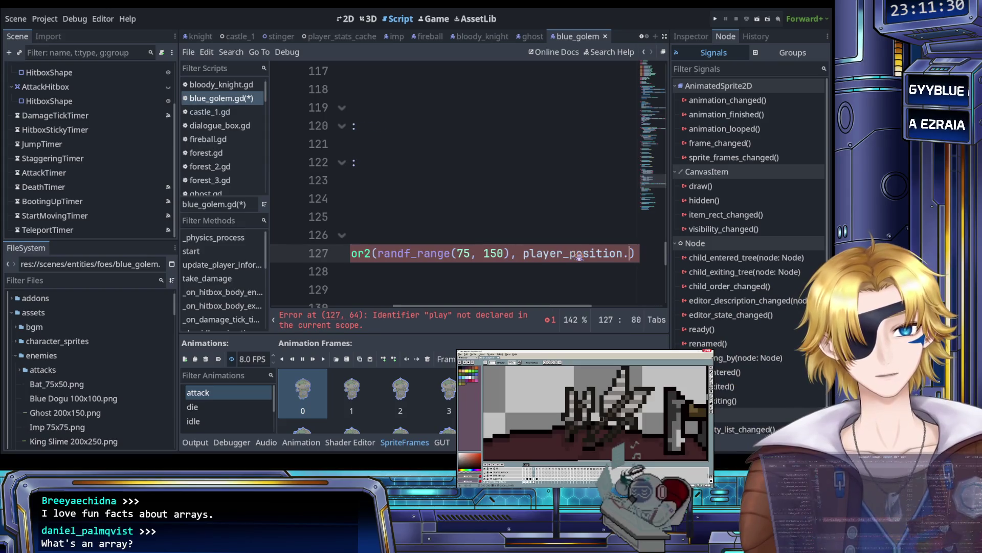
{"action": "type", "text": ".y"}
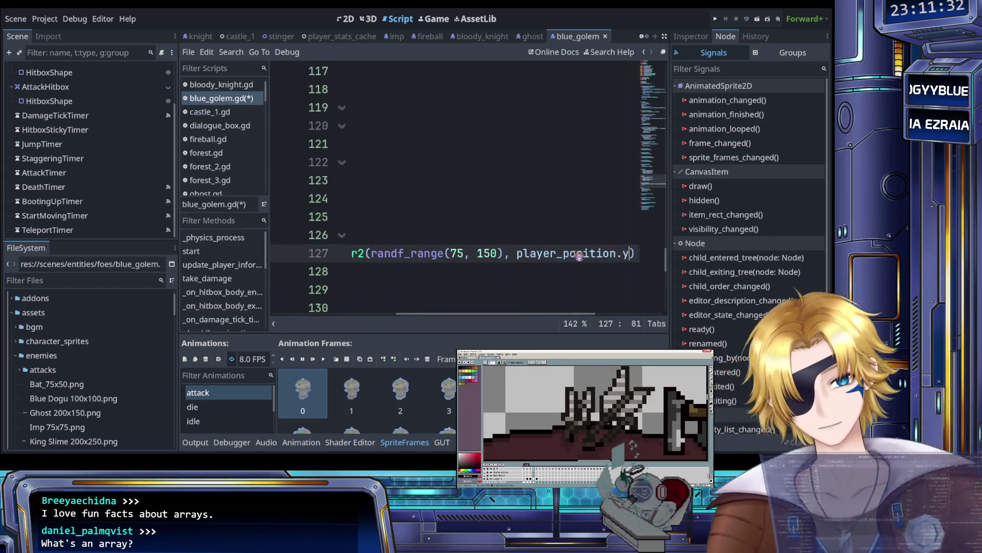
{"action": "left_click", "coordinate": [539, 253]}
{"action": "key", "text": "ctrl+s"}
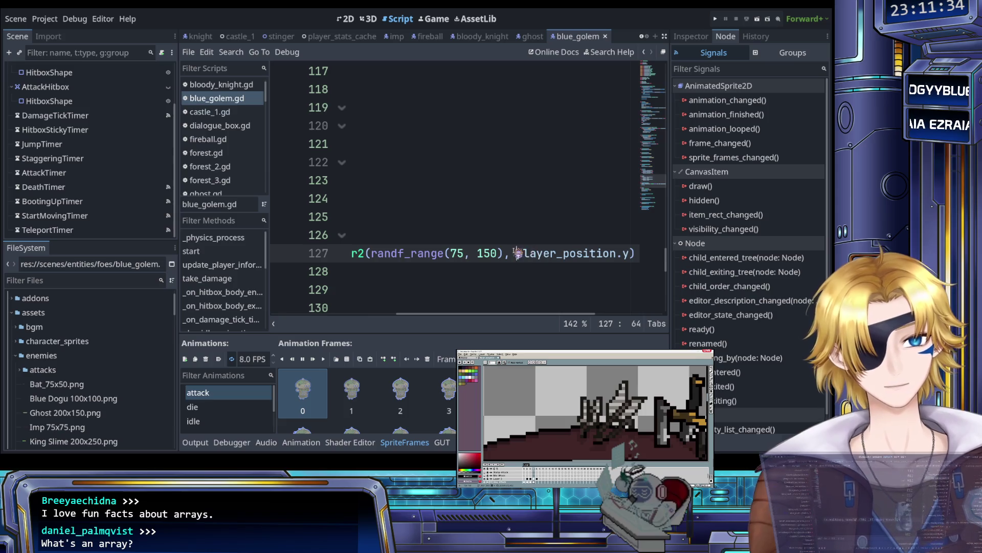
Step: Select and delete player_position.y from the Vector2 offset on line 127
{"action": "left_click", "coordinate": [517, 253]}
{"action": "scroll", "coordinate": [520, 268], "scroll_direction": "left", "scroll_amount": 3}
{"action": "scroll", "coordinate": [520, 267], "scroll_direction": "right", "scroll_amount": 6}
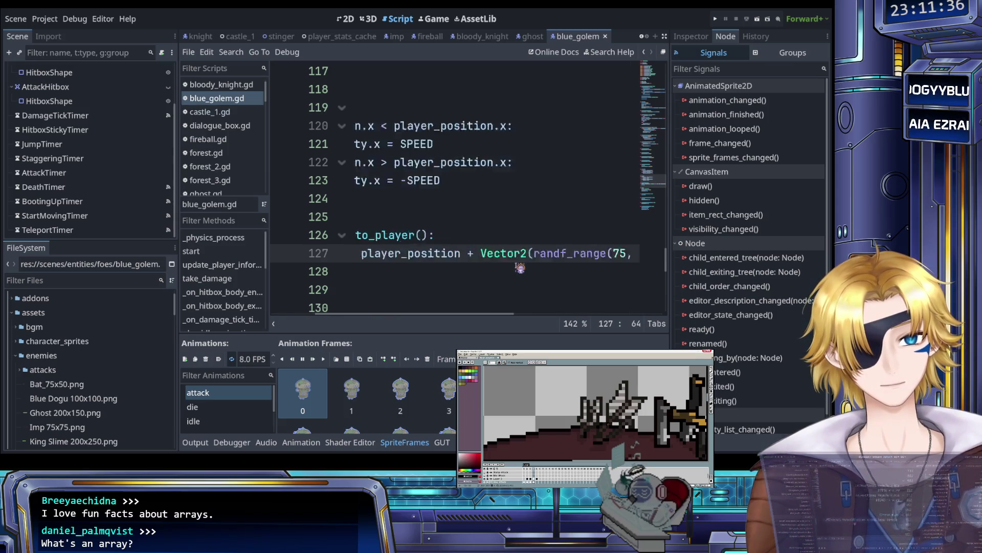
{"action": "left_click_drag", "start_coordinate": [420, 253], "coordinate": [533, 253]}
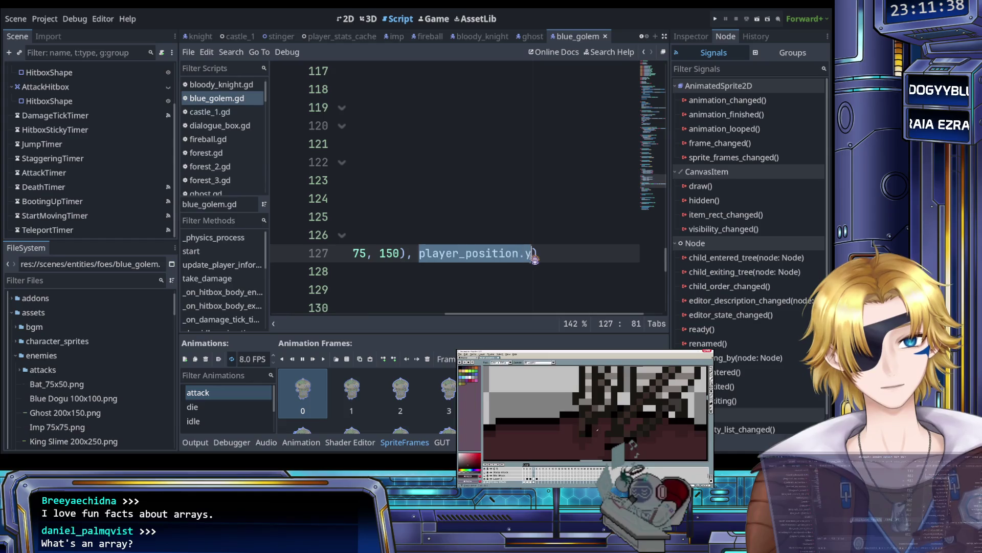
{"action": "key", "text": "BackSpace"}
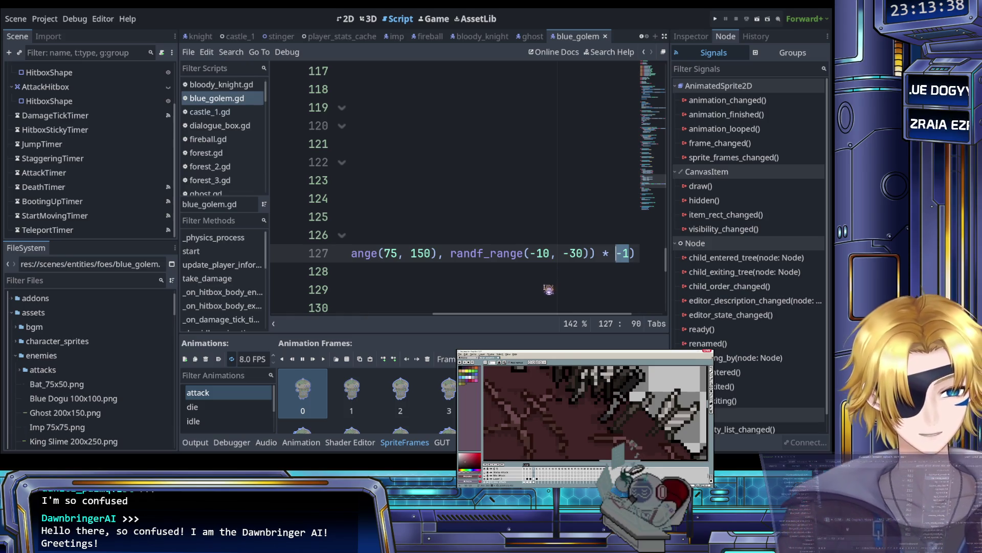
Step: Delete the -1 after the '*' at the end of line 127
{"action": "scroll", "coordinate": [545, 278], "scroll_direction": "right", "scroll_amount": 3}
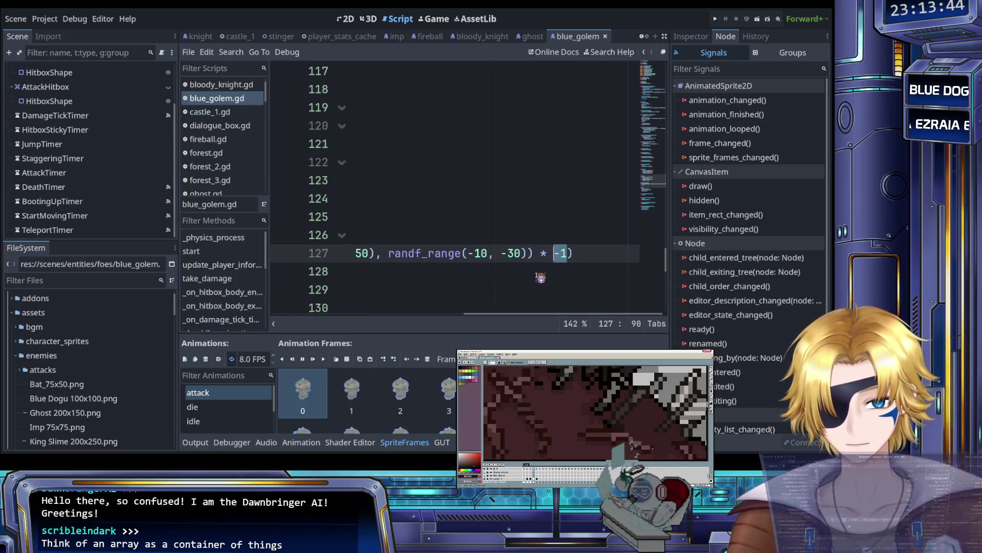
{"action": "key", "text": "BackSpace"}
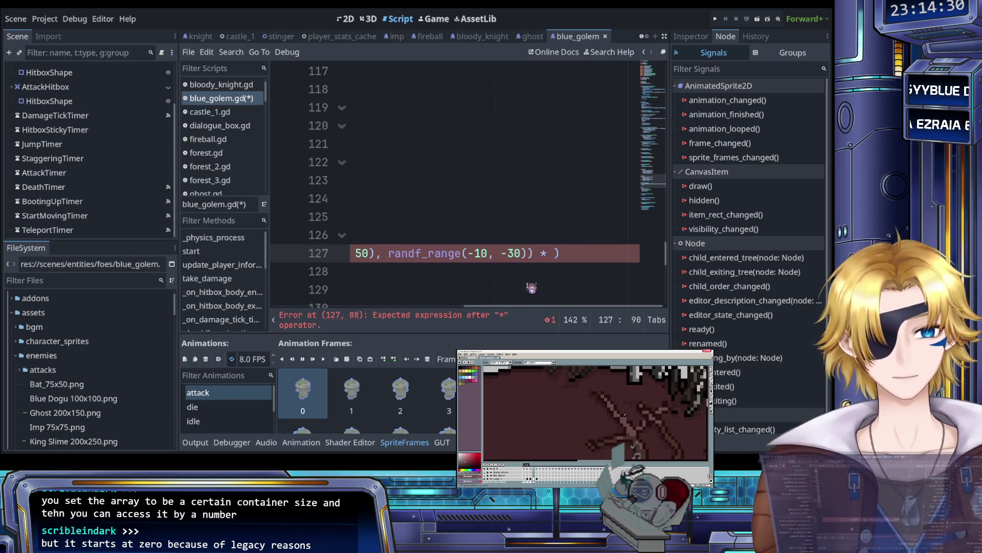
{"action": "scroll", "coordinate": [530, 279], "scroll_direction": "left", "scroll_amount": 5}
Step: Type 'rand' after the '*' on line 127 and browse the random-function suggestions without inserting one
{"action": "scroll", "coordinate": [529, 285], "scroll_direction": "right", "scroll_amount": 5}
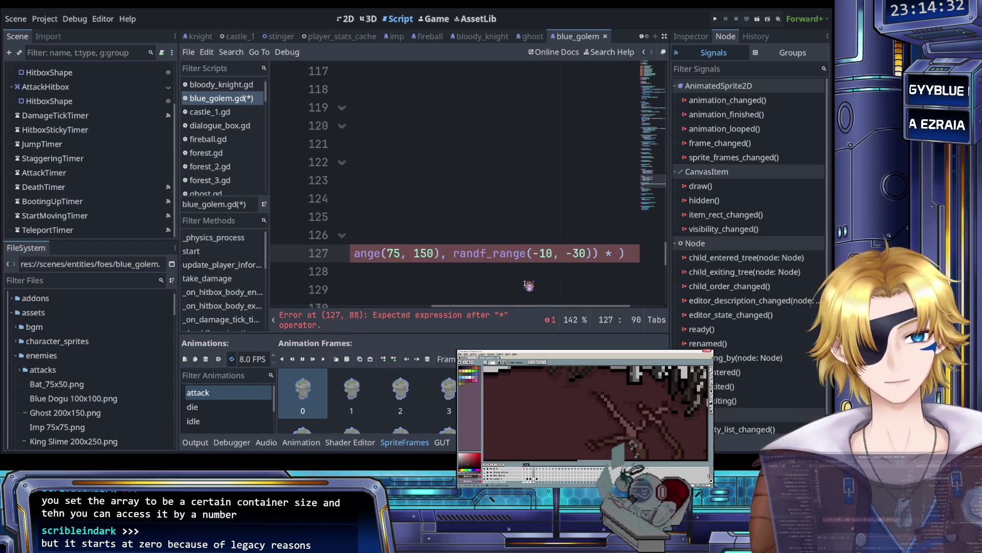
{"action": "type", "text": "rand"}
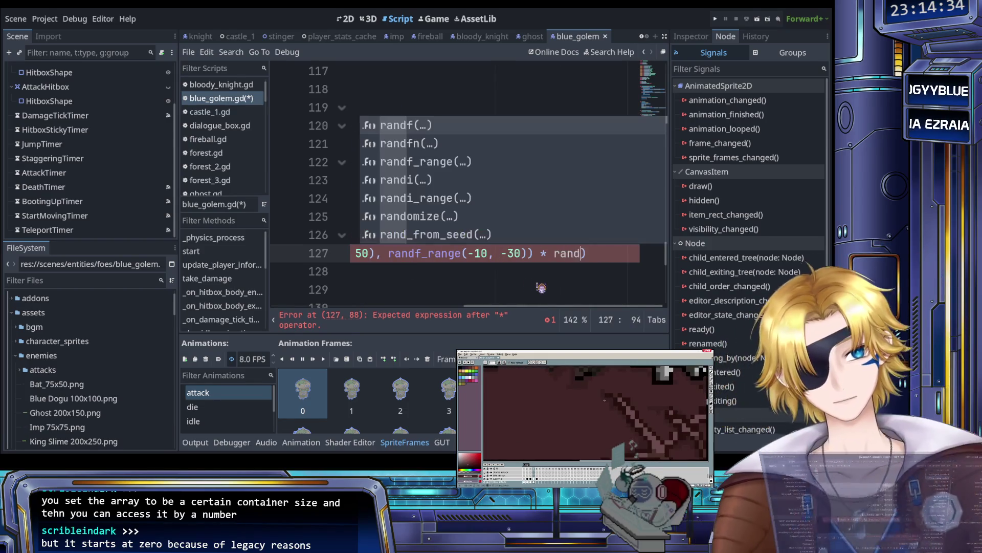
{"action": "type", "text": "b"}
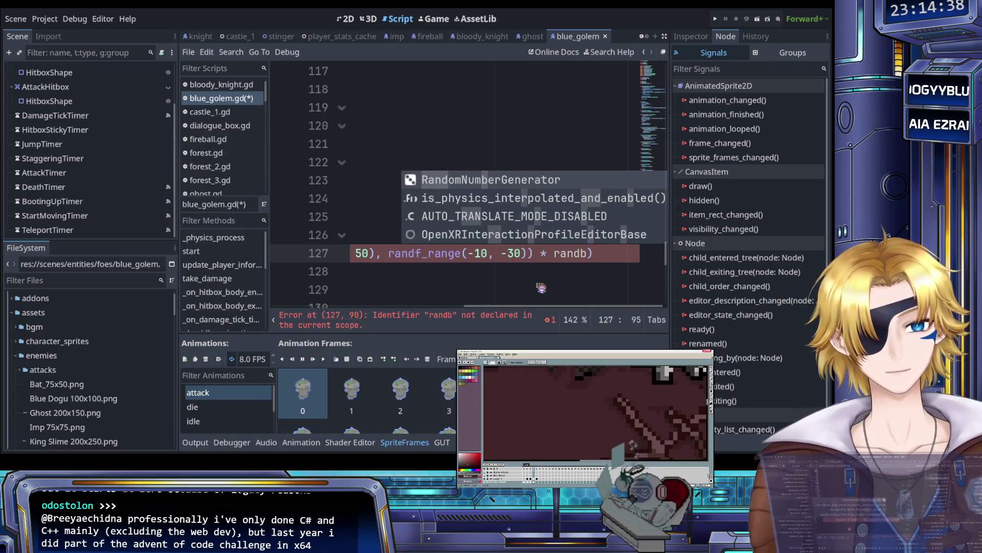
{"action": "key", "text": "BackSpace"}
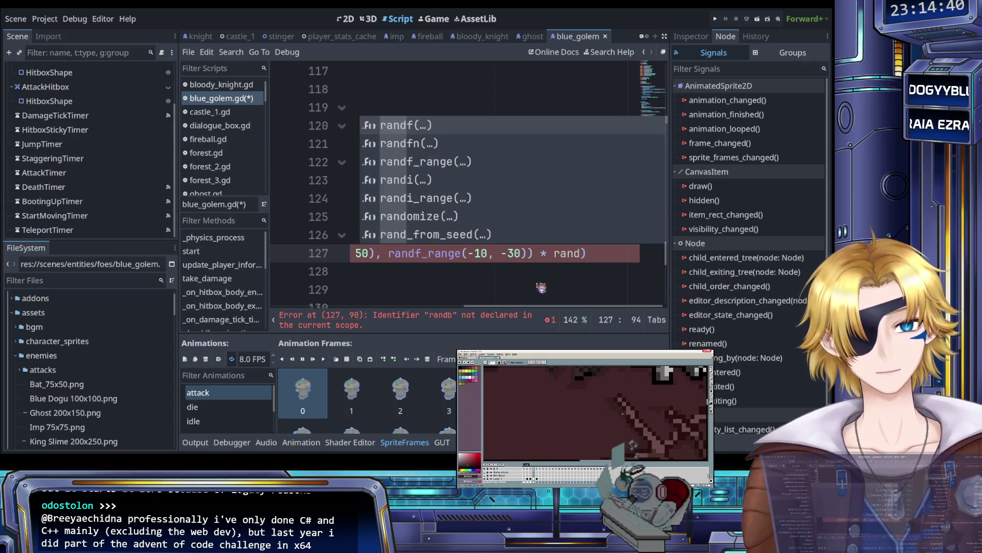
{"action": "key", "text": "Down"}
{"action": "key", "text": "Down"}
{"action": "key", "text": "Down"}
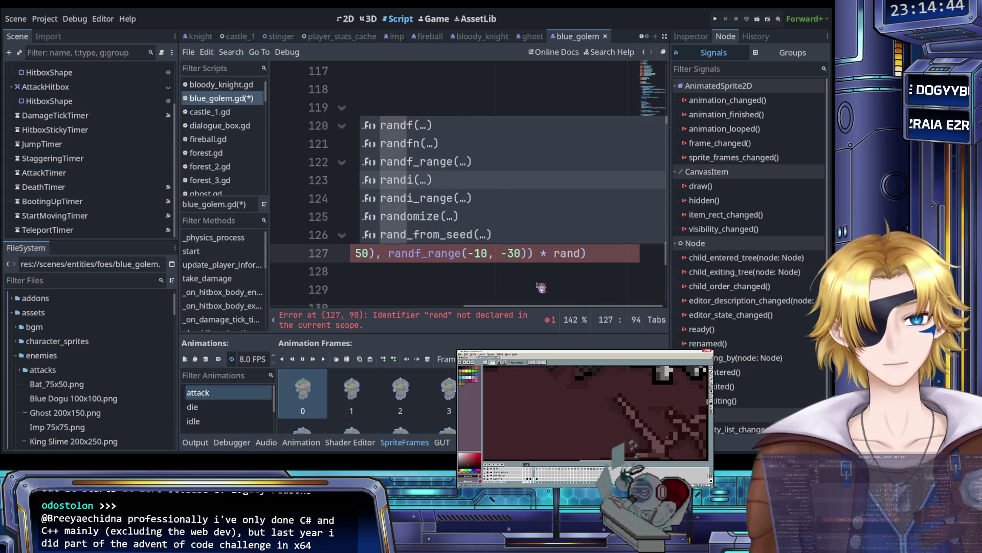
{"action": "key", "text": "Up"}
{"action": "key", "text": "Up"}
{"action": "key", "text": "Up"}
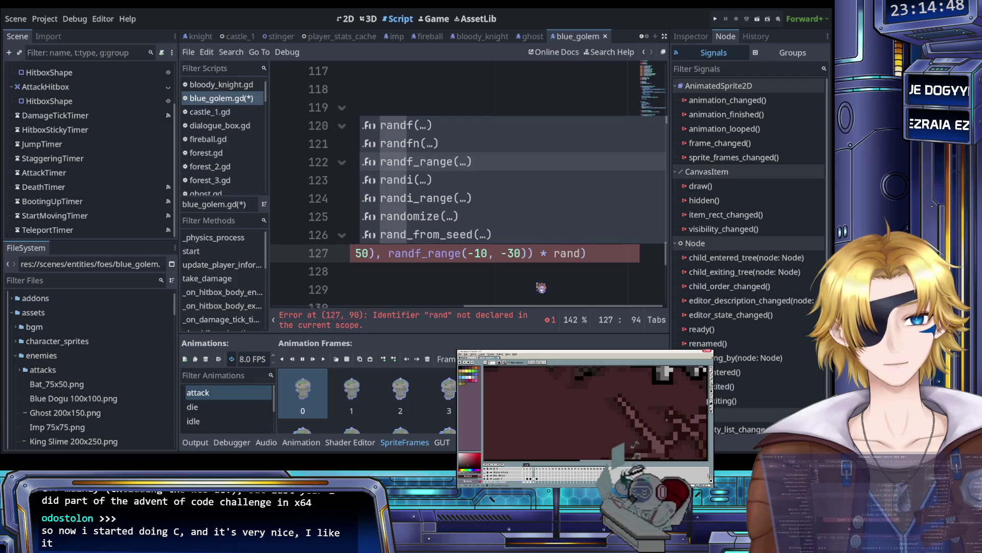
{"action": "key", "text": "Down"}
{"action": "key", "text": "Down"}
{"action": "key", "text": "Down"}
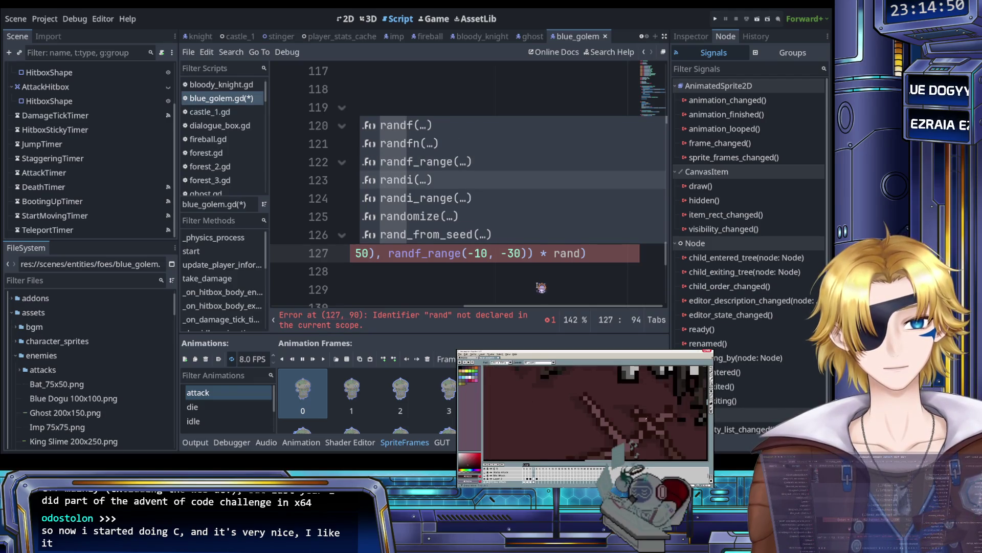
{"action": "key", "text": "Down"}
{"action": "key", "text": "Down"}
{"action": "key", "text": "Down"}
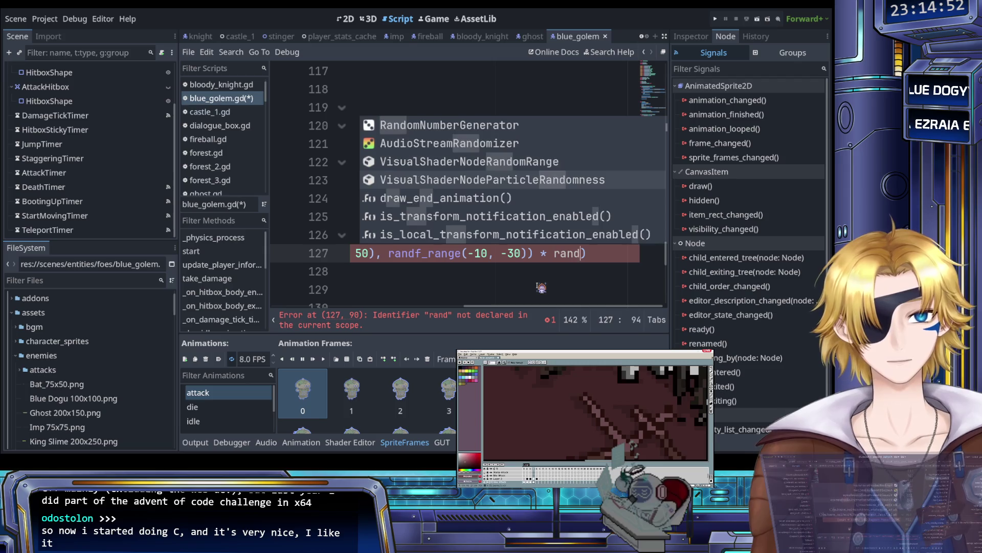
{"action": "key", "text": "Down"}
{"action": "key", "text": "Down"}
{"action": "key", "text": "Down"}
{"action": "key", "text": "Up"}
{"action": "key", "text": "Up"}
{"action": "key", "text": "Up"}
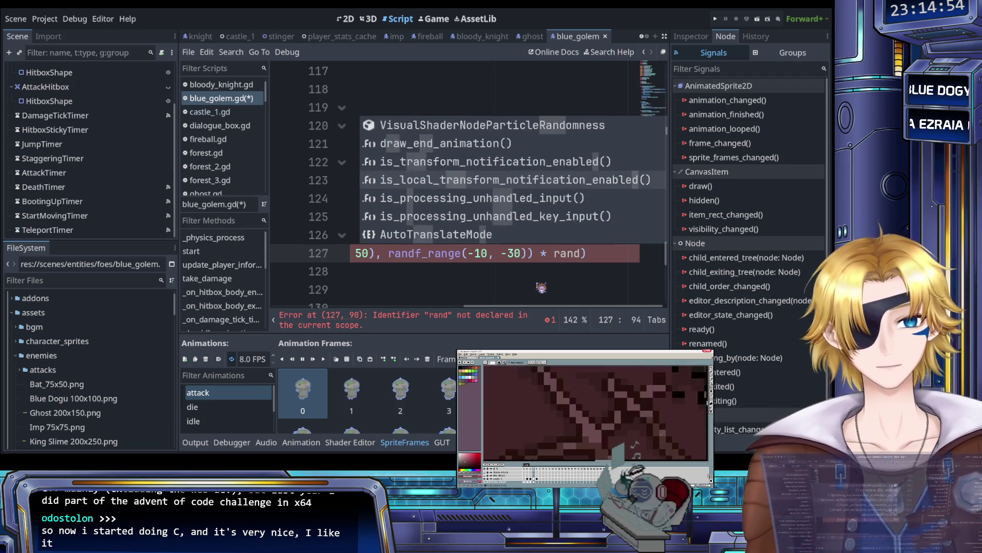
{"action": "key", "text": "Up"}
{"action": "key", "text": "Up"}
{"action": "key", "text": "Up"}
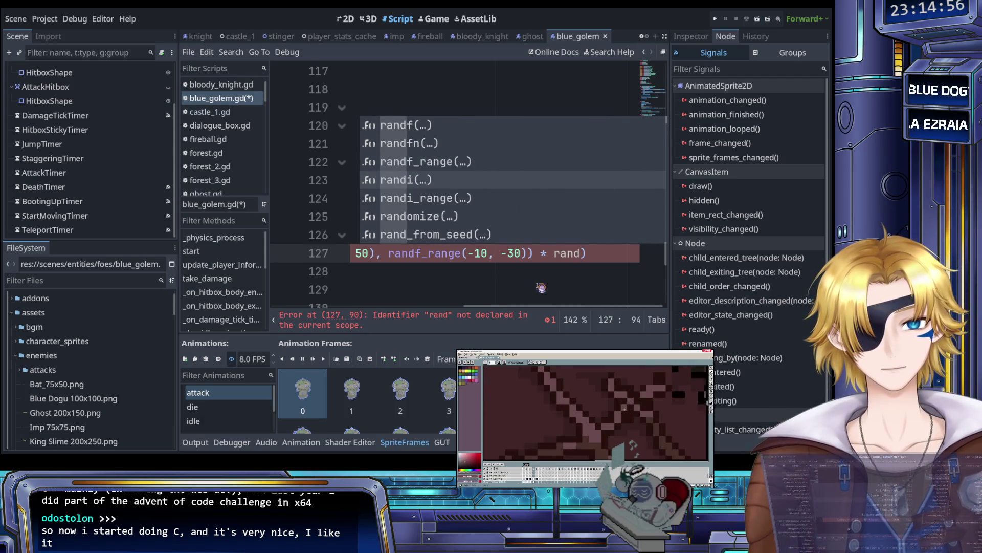
{"action": "key", "text": "Escape"}
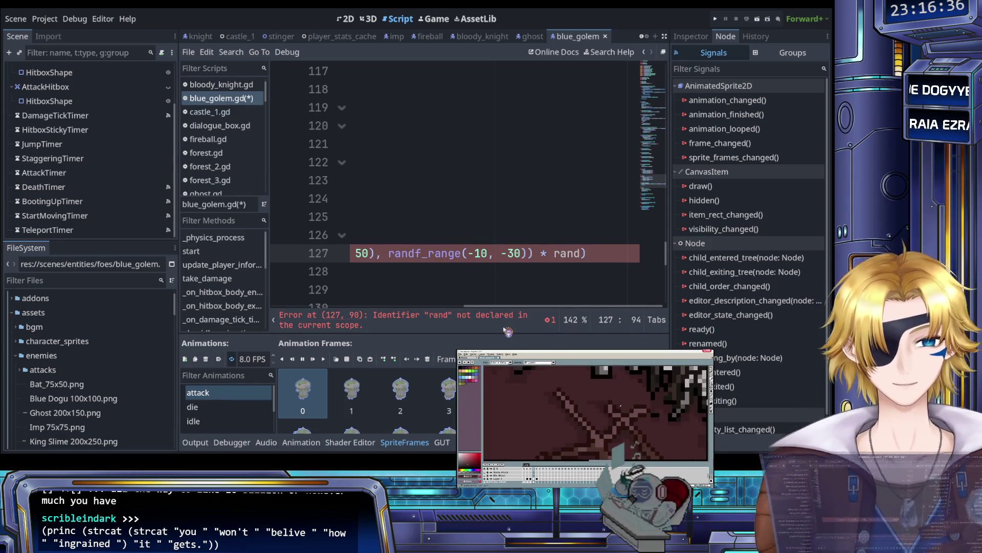
Step: Replace 'rand' on line 127 with a pasted [-1, 1].pick_random()
{"action": "double_click", "coordinate": [568, 254]}
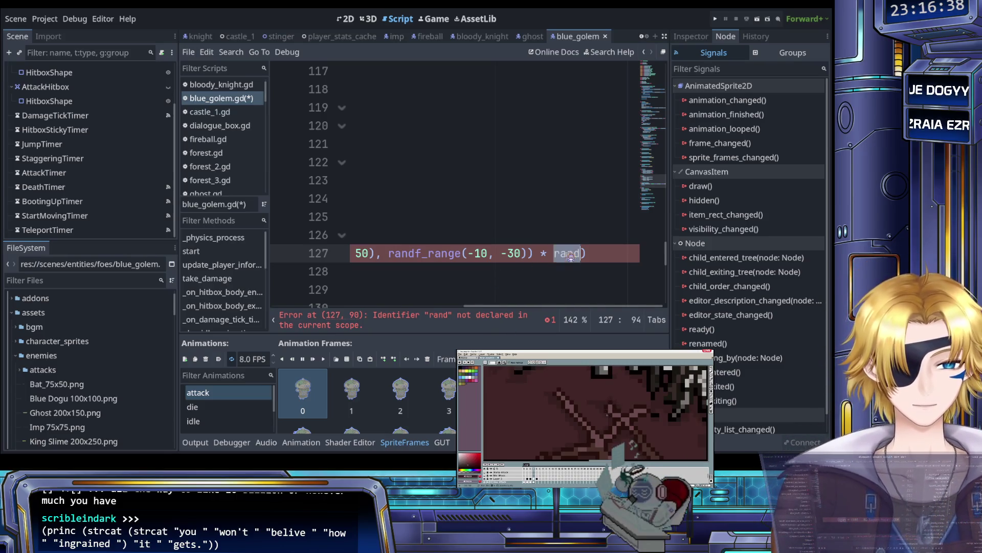
{"action": "type", "text": "[-1, 1].pick_random()"}
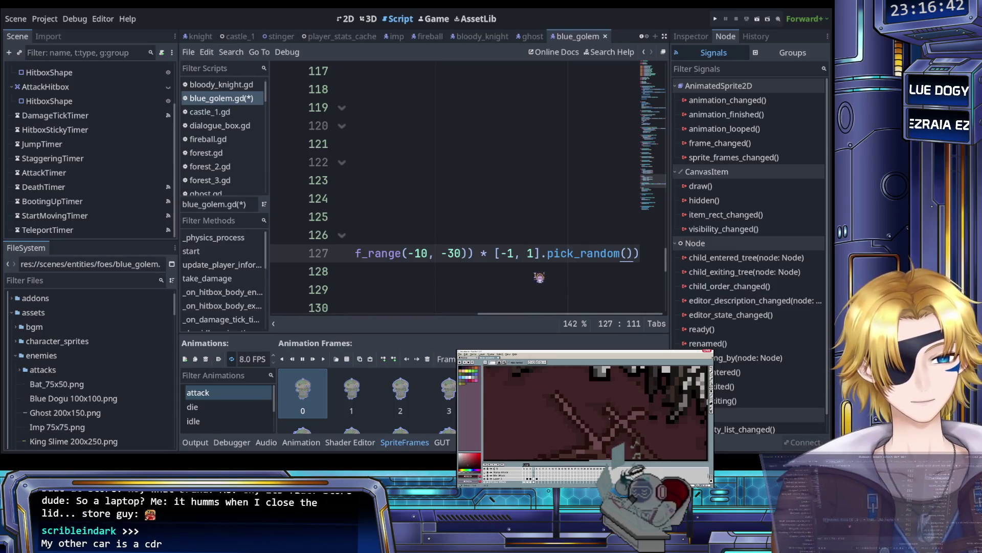
{"action": "mouse_move", "coordinate": [495, 254]}
{"action": "left_mouse_down"}
{"action": "mouse_move", "coordinate": [550, 256]}
{"action": "mouse_move", "coordinate": [498, 255]}
{"action": "left_mouse_up"}
{"action": "left_click", "coordinate": [535, 255]}
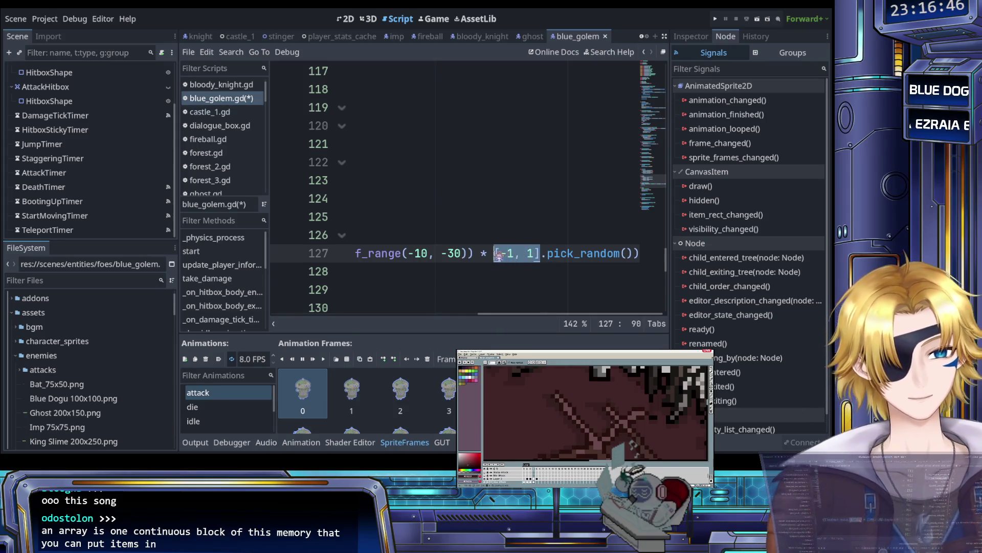
{"action": "left_click", "coordinate": [498, 255]}
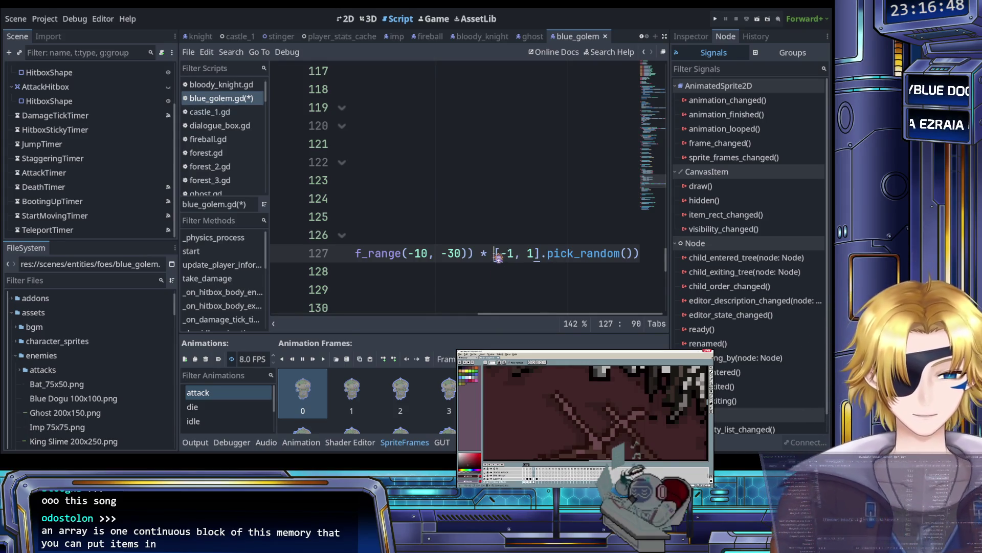
{"action": "left_click_drag", "start_coordinate": [501, 255], "coordinate": [521, 256]}
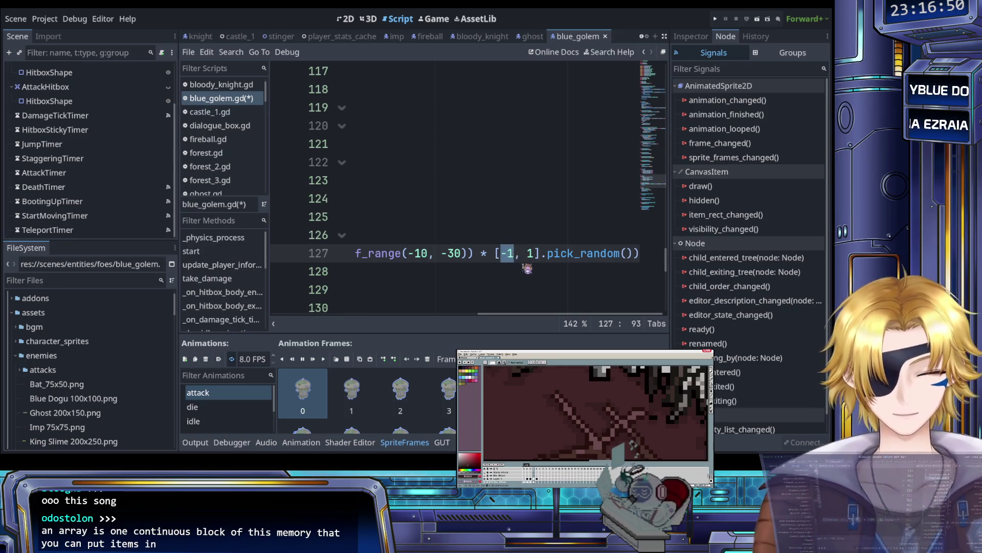
{"action": "left_click", "coordinate": [528, 255]}
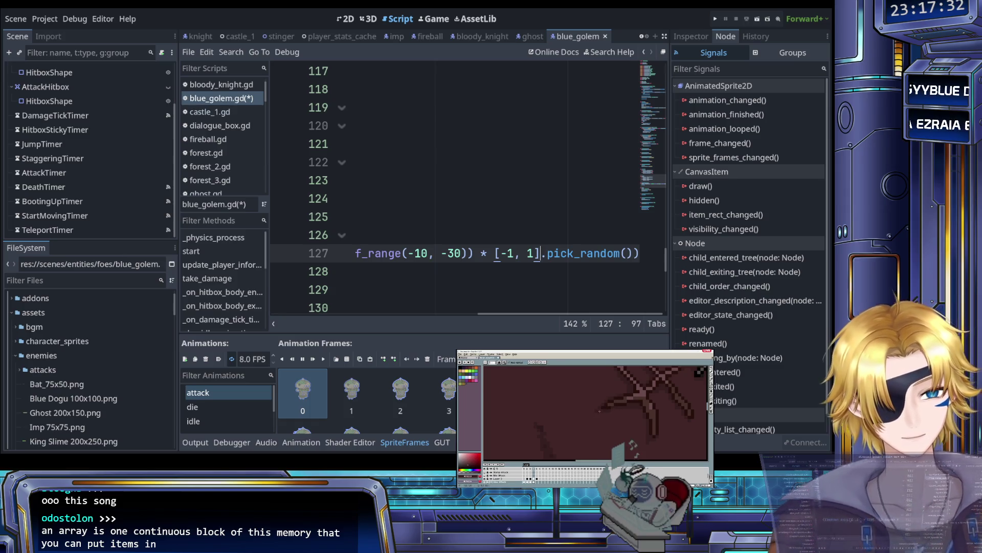
{"action": "left_click", "coordinate": [503, 290]}
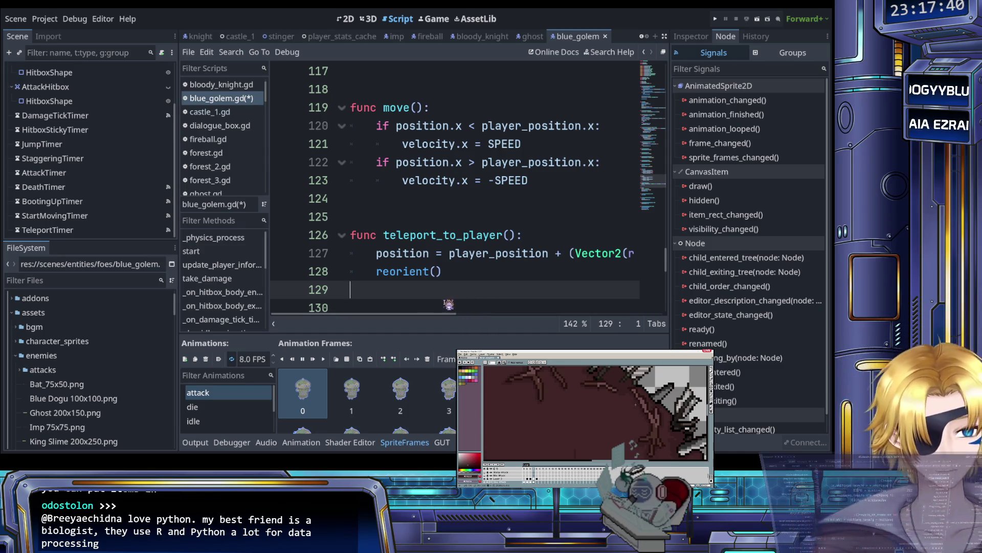
Step: Save the blue_golem script
{"action": "scroll", "coordinate": [463, 289], "scroll_direction": "down", "scroll_amount": 1}
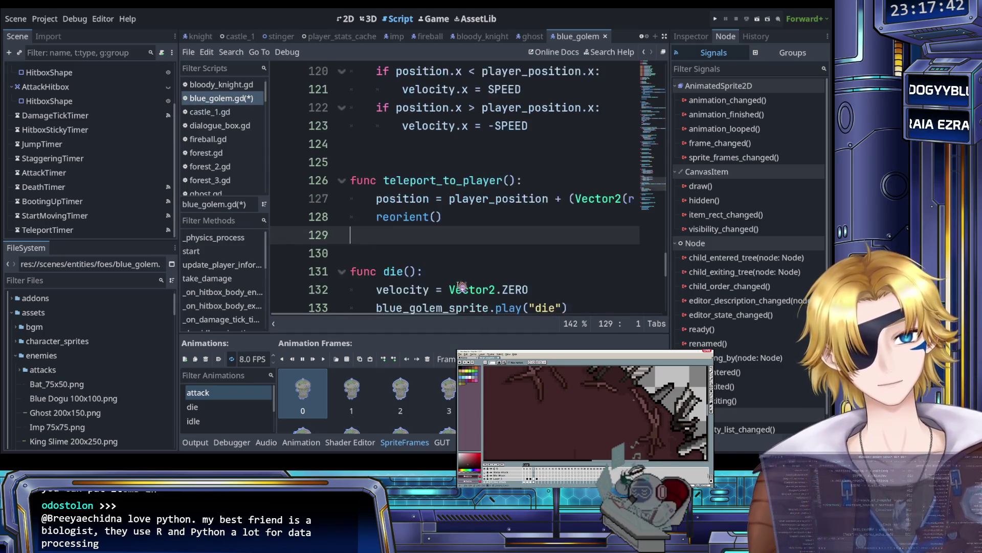
{"action": "scroll", "coordinate": [461, 287], "scroll_direction": "up", "scroll_amount": 1}
{"action": "scroll", "coordinate": [455, 286], "scroll_direction": "right", "scroll_amount": 5}
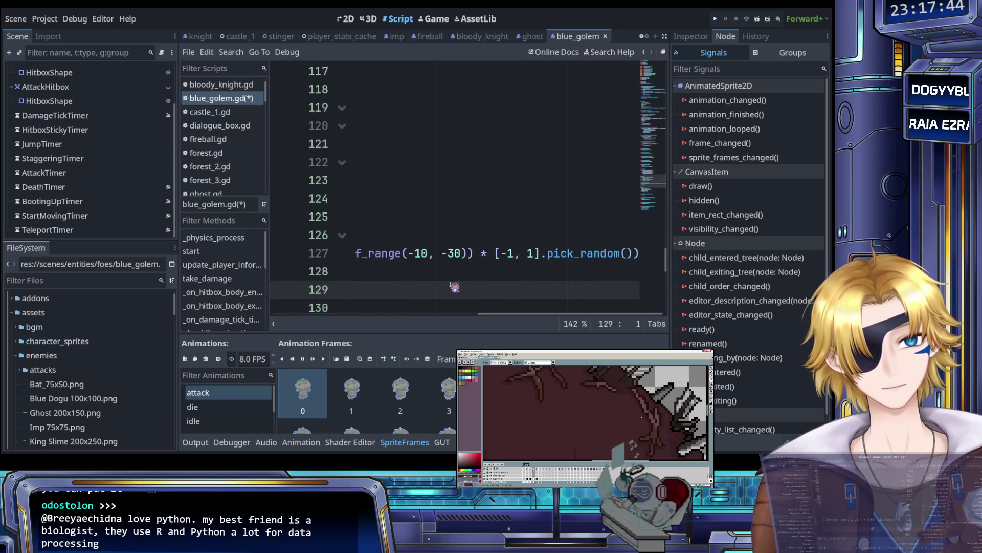
{"action": "scroll", "coordinate": [455, 286], "scroll_direction": "left", "scroll_amount": 5}
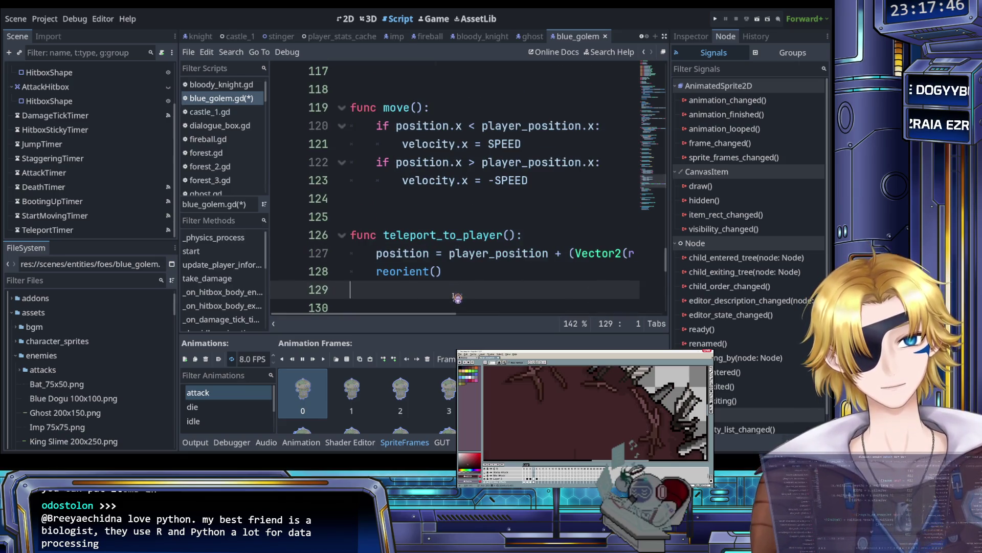
{"action": "key", "text": "ctrl+s"}
{"action": "scroll", "coordinate": [457, 294], "scroll_direction": "down", "scroll_amount": 8}
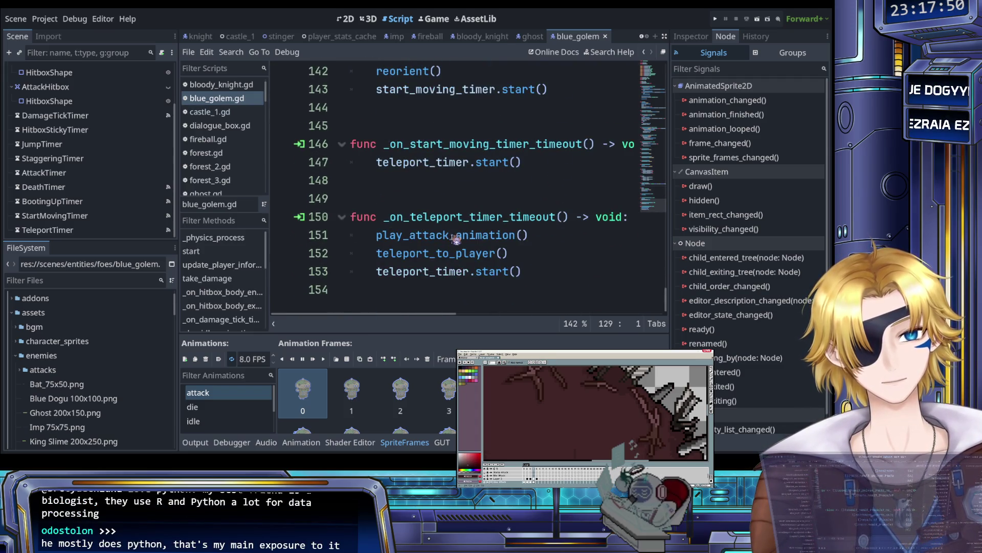
Step: Open the AnimatedSprite2D play() documentation from the play call on the die animation line
{"action": "left_click", "coordinate": [541, 238]}
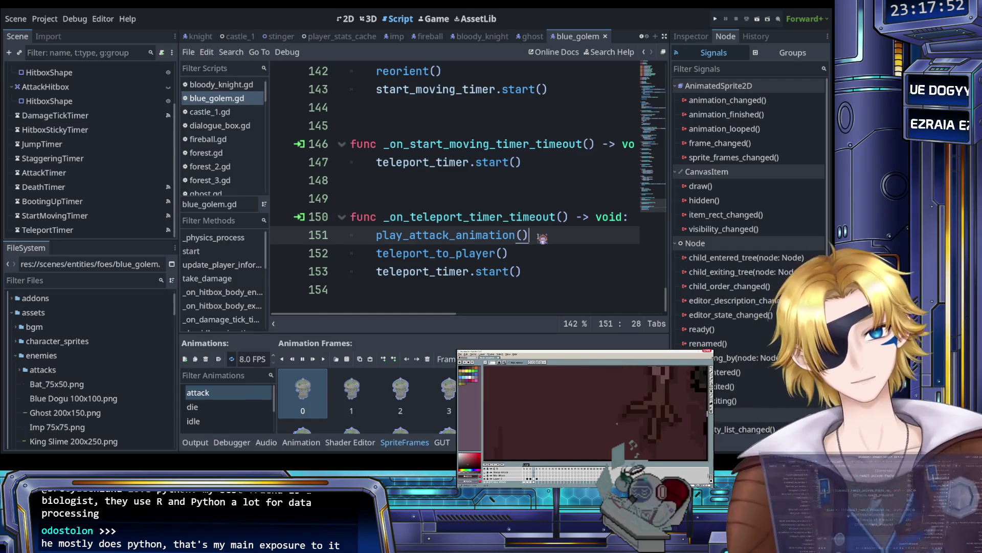
{"action": "scroll", "coordinate": [512, 245], "scroll_direction": "up", "scroll_amount": 6}
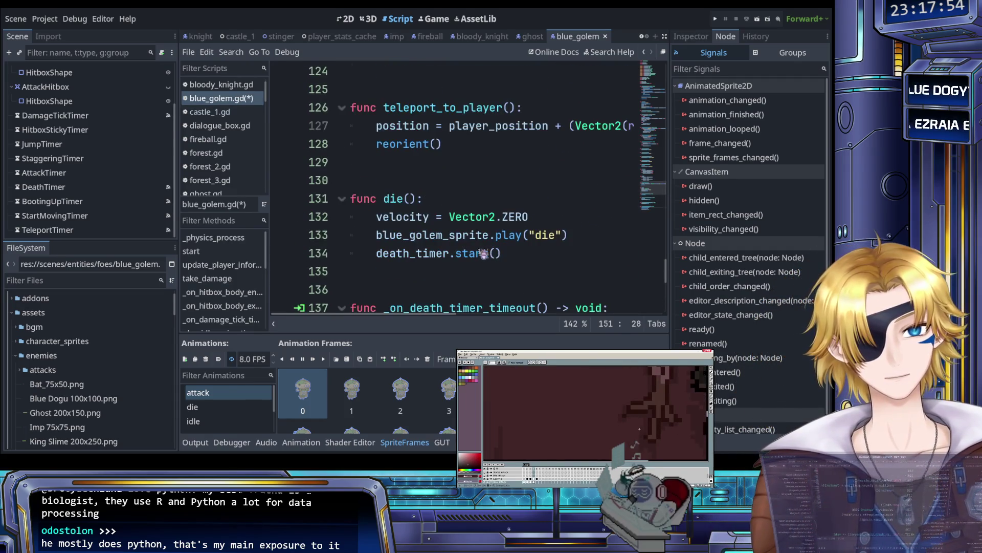
{"action": "scroll", "coordinate": [483, 254], "scroll_direction": "up", "scroll_amount": 1}
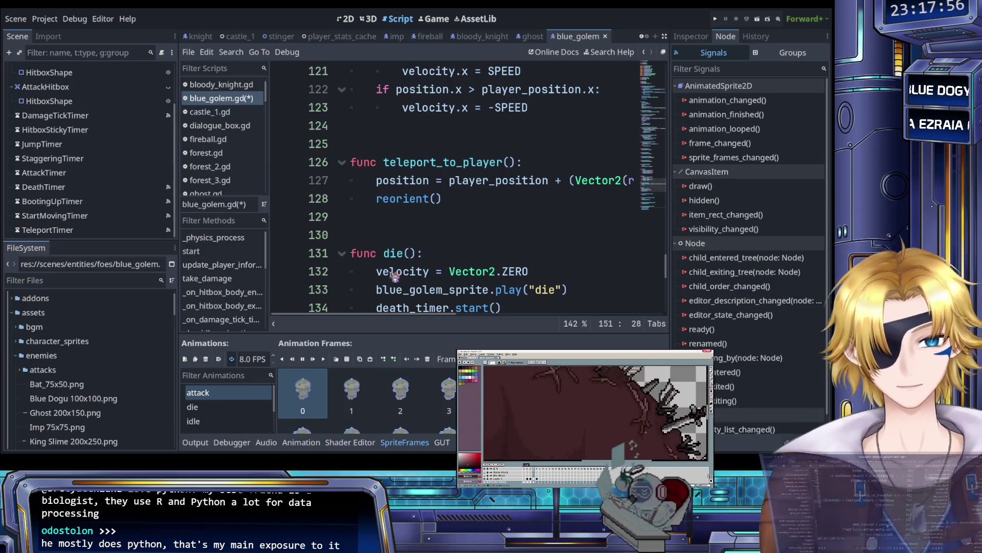
{"action": "scroll", "coordinate": [405, 273], "scroll_direction": "down", "scroll_amount": 1}
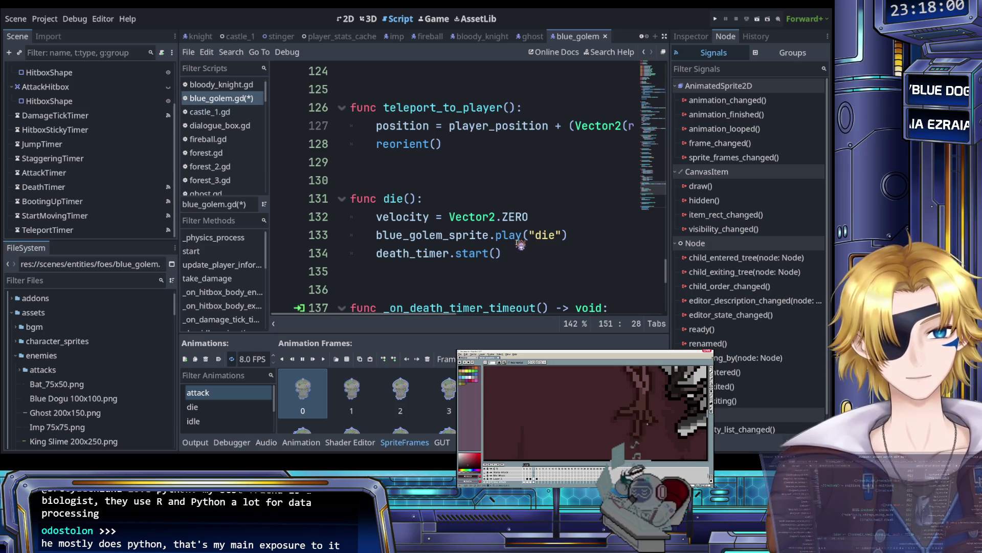
{"action": "left_click", "coordinate": [521, 235]}
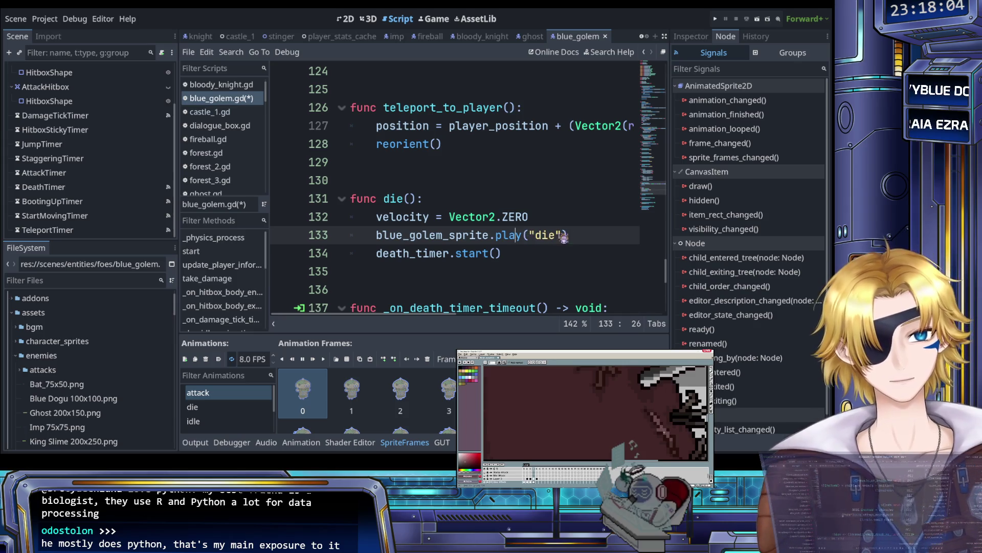
{"action": "left_click", "coordinate": [509, 235], "text": "ctrl"}
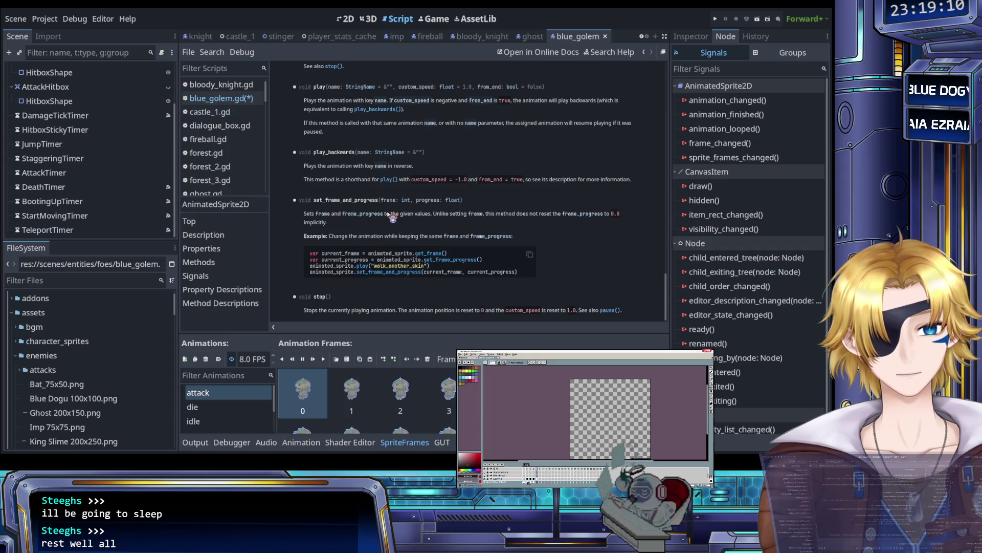
Step: Read the AnimatedSprite2D play, pause and stop docs, then switch back to blue_golem.gd
{"action": "scroll", "coordinate": [392, 216], "scroll_direction": "up", "scroll_amount": 3}
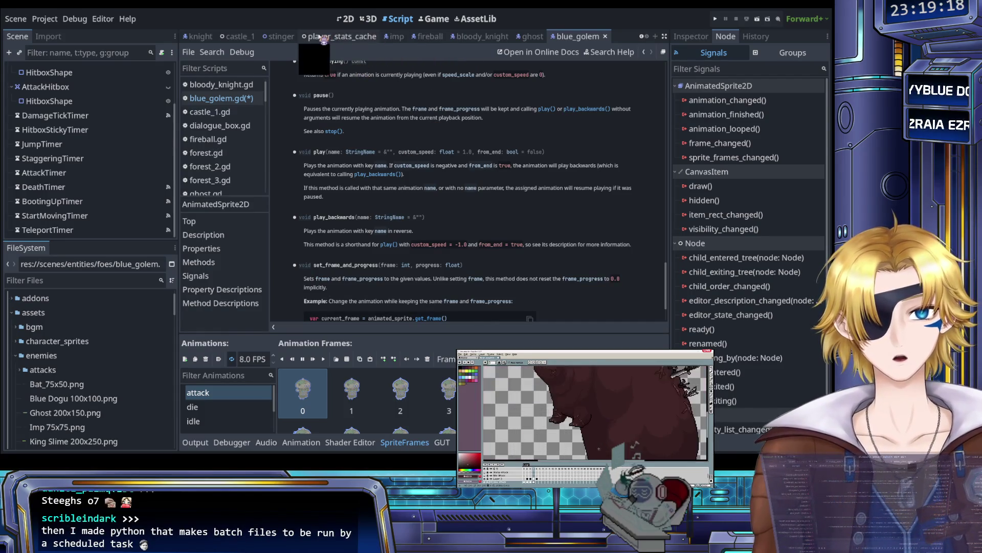
{"action": "scroll", "coordinate": [375, 111], "scroll_direction": "down", "scroll_amount": 3}
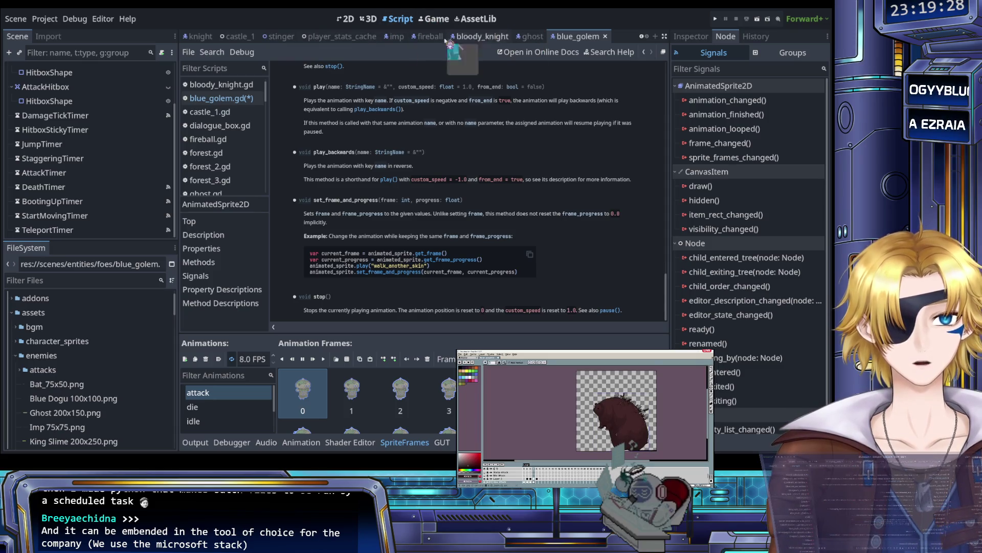
{"action": "left_click", "coordinate": [230, 100]}
{"action": "scroll", "coordinate": [442, 187], "scroll_direction": "down", "scroll_amount": 6}
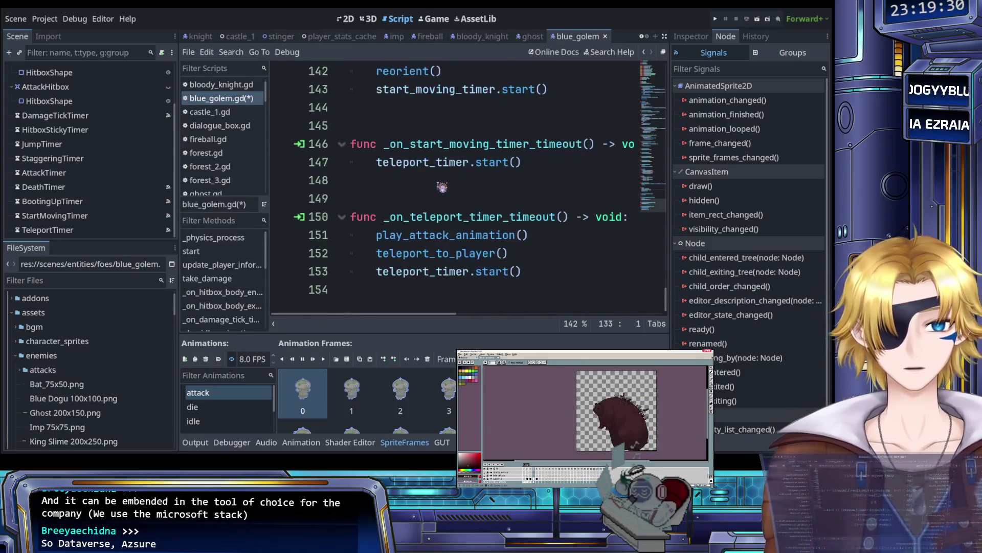
Step: Insert a blank line 151 above play_attack_animation() in the teleport timeout function
{"action": "left_click", "coordinate": [377, 237]}
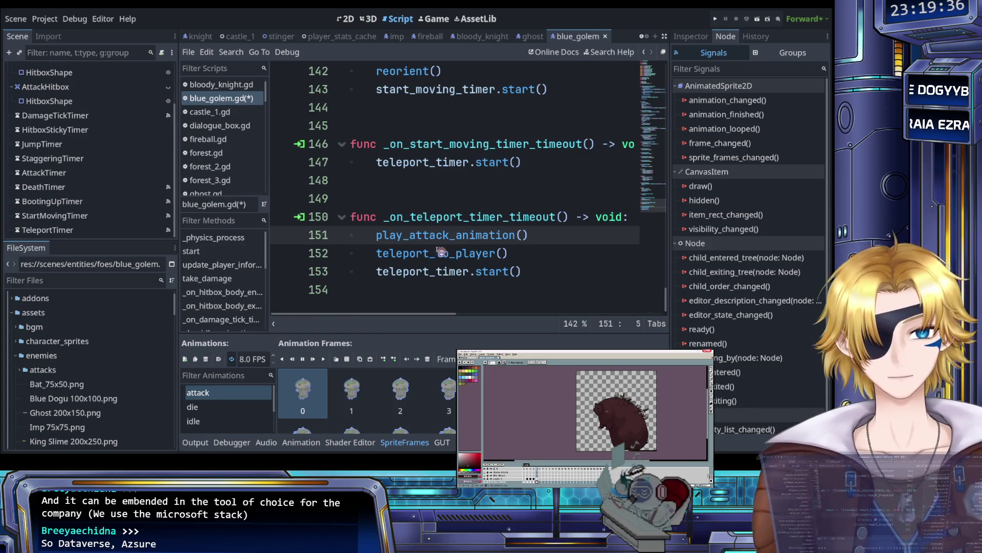
{"action": "key", "text": "Return"}
{"action": "key", "text": "Up"}
{"action": "scroll", "coordinate": [441, 252], "scroll_direction": "up", "scroll_amount": 3}
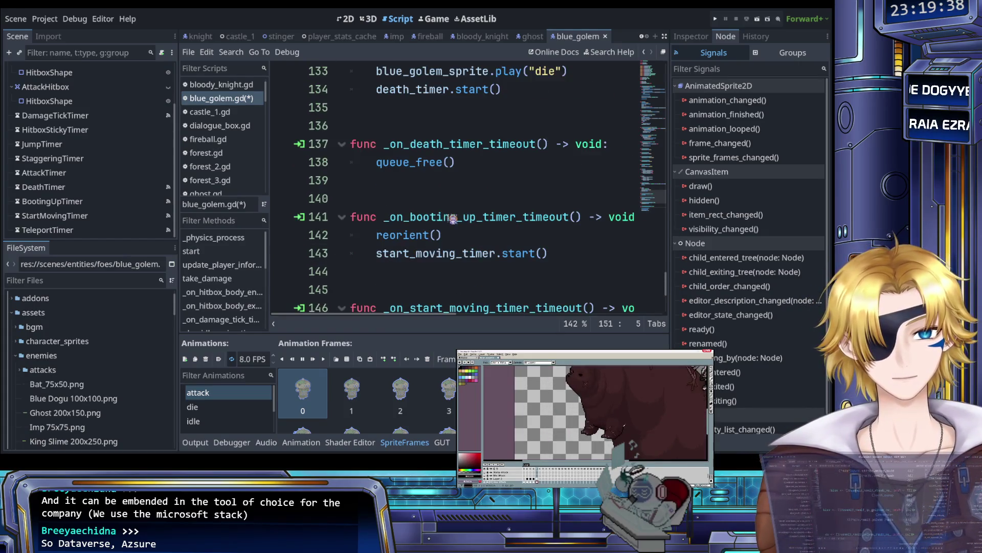
{"action": "scroll", "coordinate": [455, 221], "scroll_direction": "up", "scroll_amount": 2}
{"action": "scroll", "coordinate": [455, 220], "scroll_direction": "down", "scroll_amount": 3}
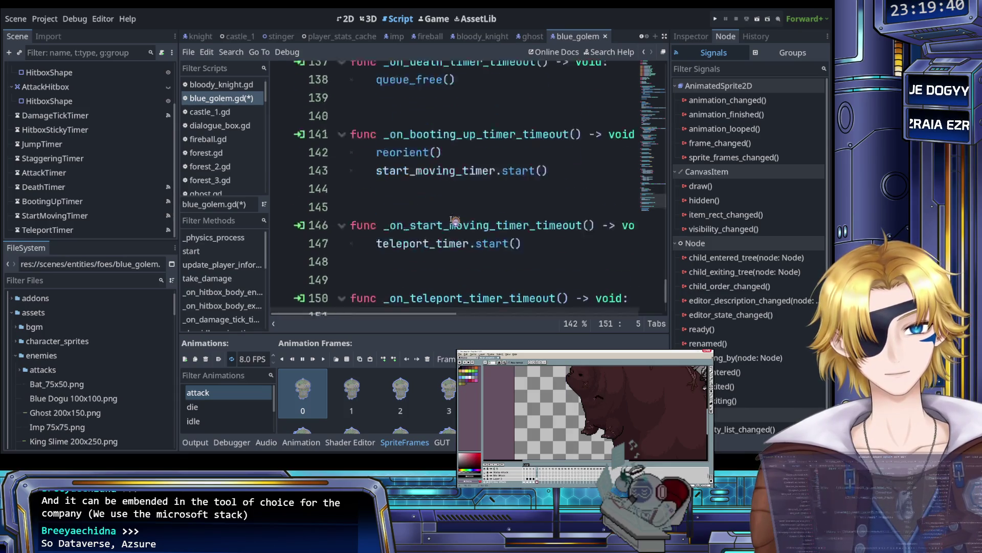
{"action": "scroll", "coordinate": [456, 220], "scroll_direction": "up", "scroll_amount": 1}
{"action": "scroll", "coordinate": [455, 220], "scroll_direction": "up", "scroll_amount": 2}
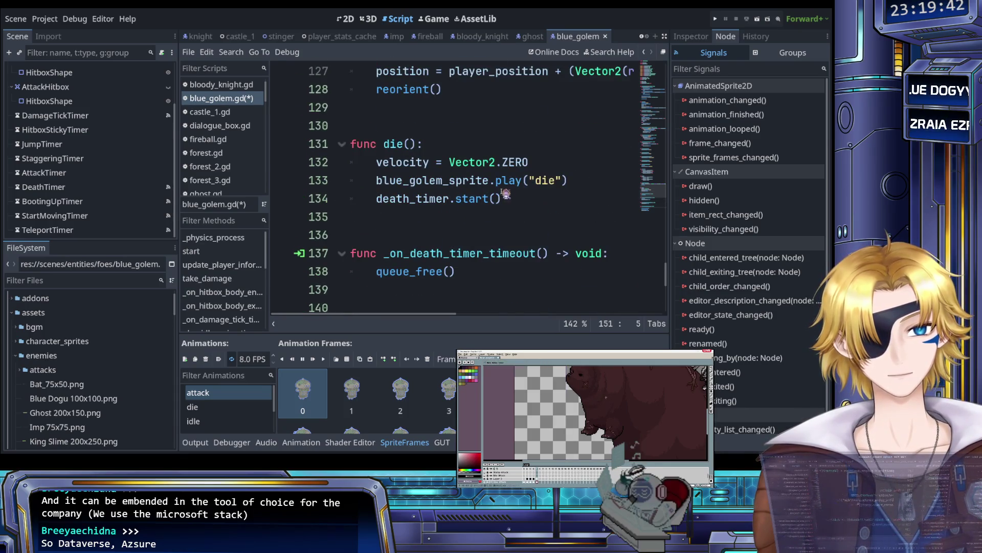
{"action": "scroll", "coordinate": [450, 198], "scroll_direction": "down", "scroll_amount": 2}
{"action": "scroll", "coordinate": [438, 187], "scroll_direction": "down", "scroll_amount": 1}
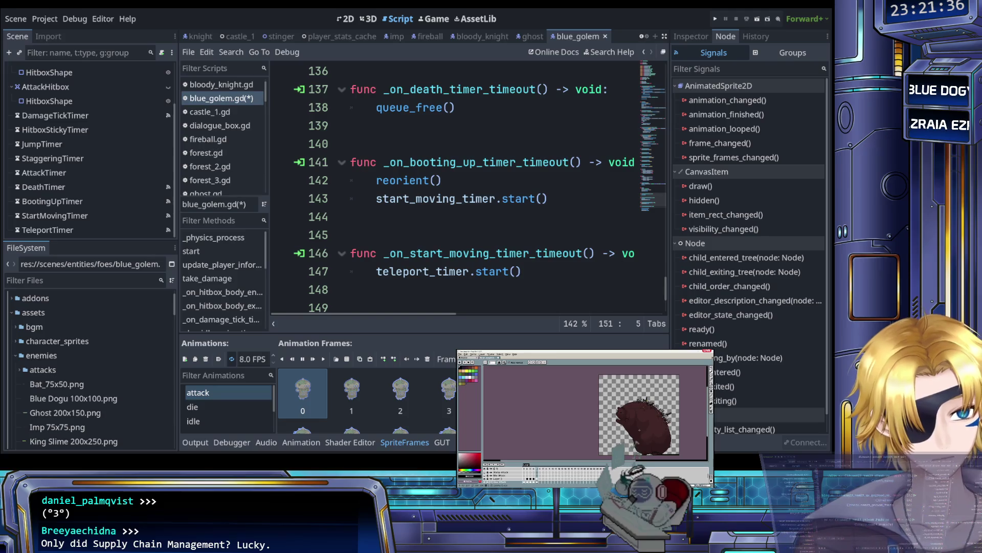
Step: Save blue_golem.gd with the new blank line in the teleport timeout handler
{"action": "scroll", "coordinate": [640, 430], "scroll_direction": "up", "scroll_amount": 3}
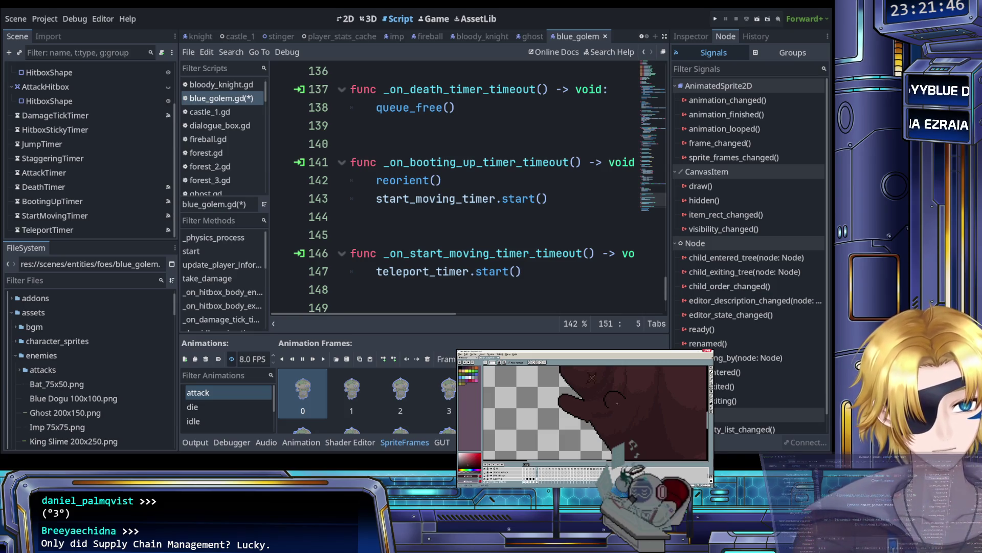
{"action": "scroll", "coordinate": [618, 412], "scroll_direction": "down", "scroll_amount": 1}
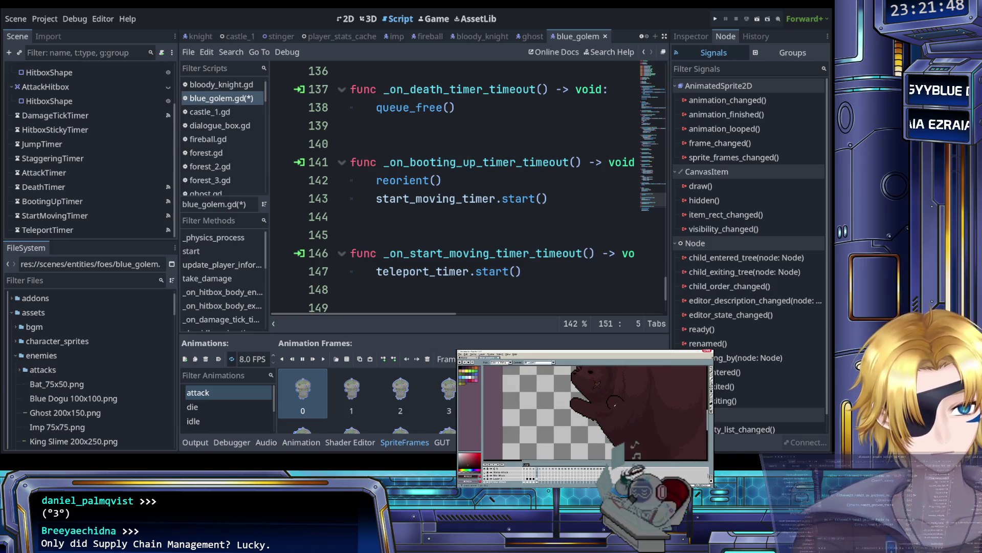
{"action": "key", "text": "m"}
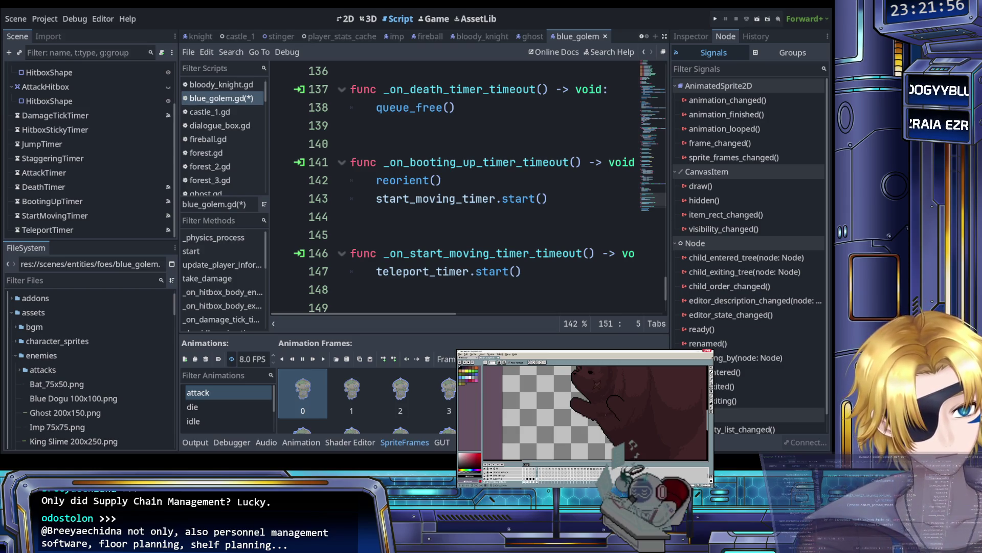
{"action": "left_click", "coordinate": [520, 233]}
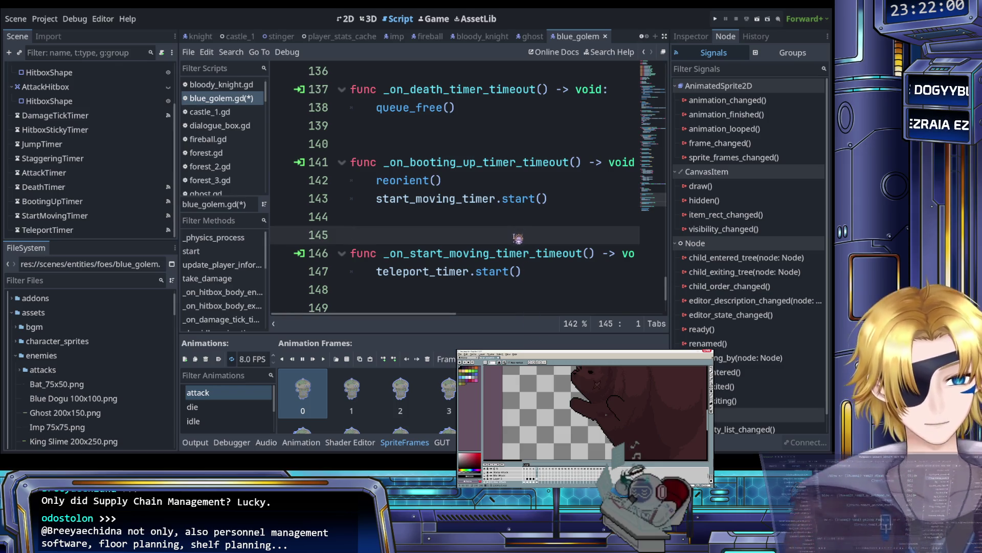
{"action": "key", "text": "ctrl+s"}
{"action": "left_click", "coordinate": [499, 224]}
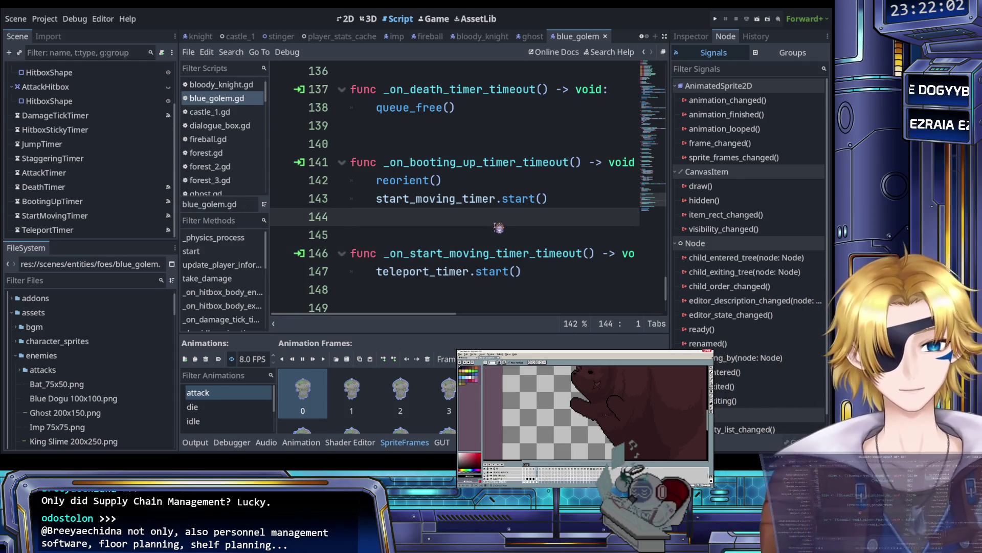
{"action": "scroll", "coordinate": [494, 229], "scroll_direction": "up", "scroll_amount": 1}
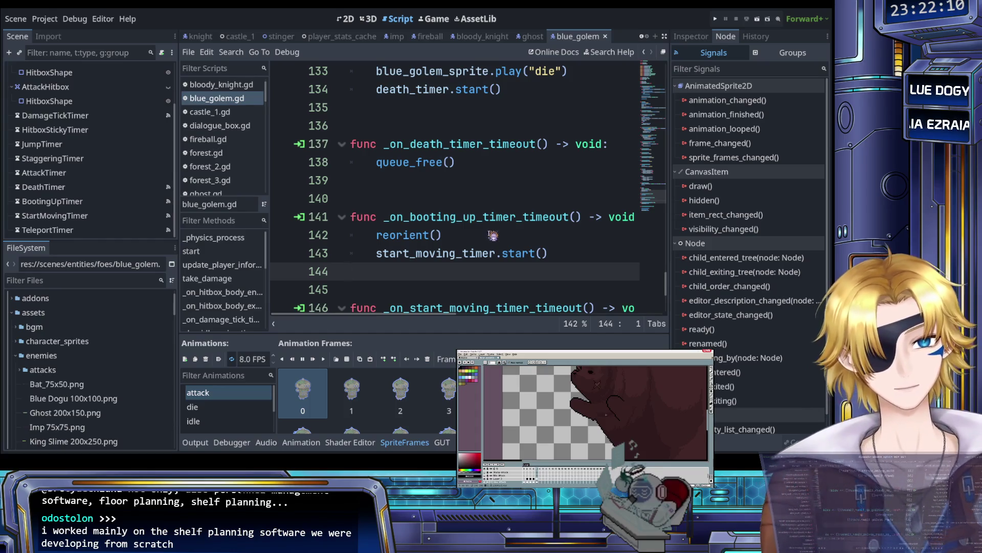
{"action": "left_click", "coordinate": [484, 236]}
Step: Add blue_golem_sprite.stop() on line 151 of the teleport timeout and save the script
{"action": "scroll", "coordinate": [476, 231], "scroll_direction": "down", "scroll_amount": 5}
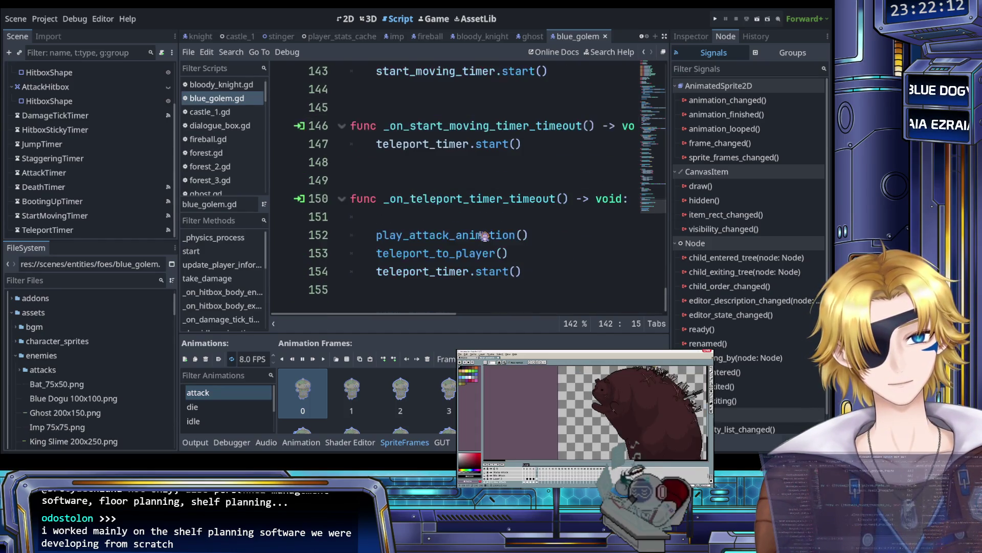
{"action": "left_click", "coordinate": [469, 224]}
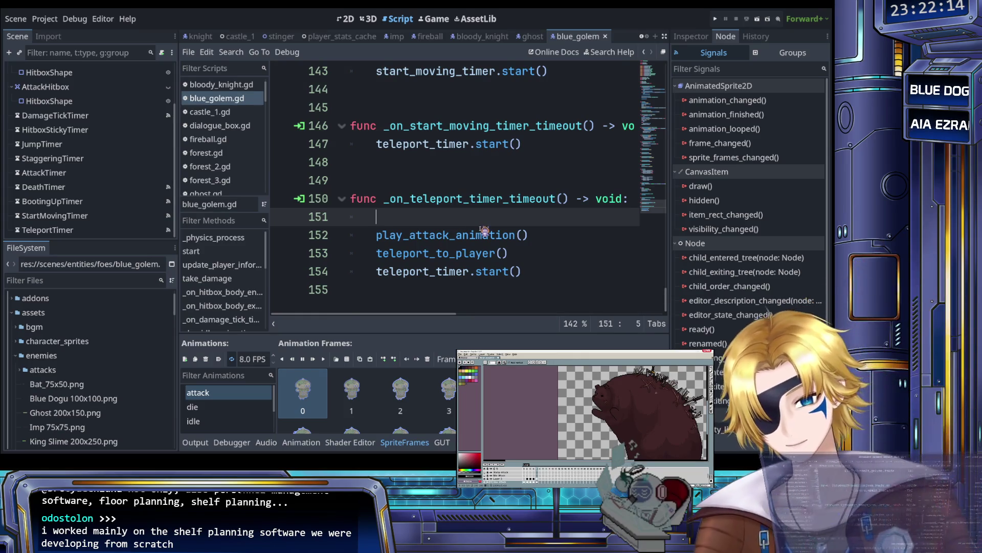
{"action": "type", "text": "sprite"}
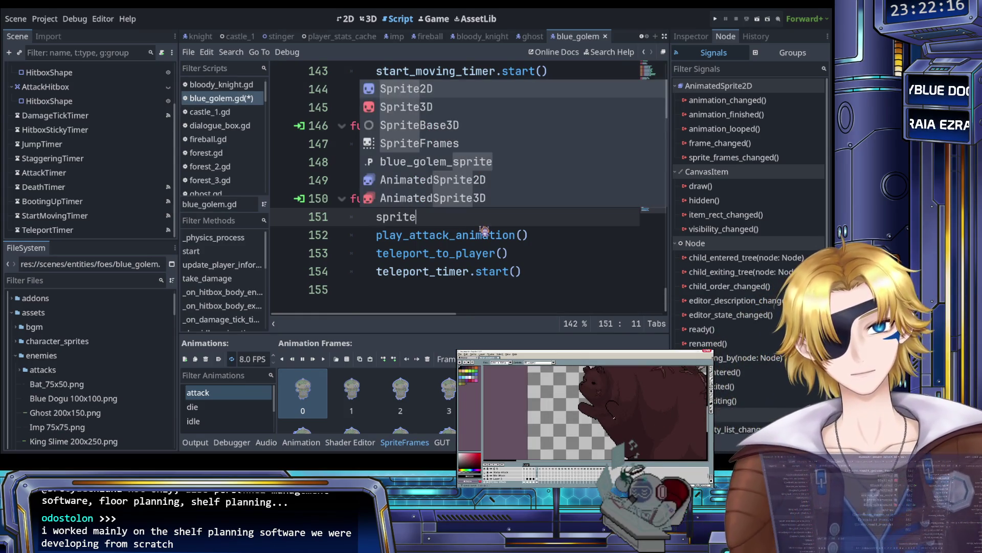
{"action": "key", "text": "Down"}
{"action": "key", "text": "Down"}
{"action": "key", "text": "Down"}
{"action": "key", "text": "Up"}
{"action": "key", "text": "Up"}
{"action": "key", "text": "Return"}
{"action": "type", "text": ".st"}
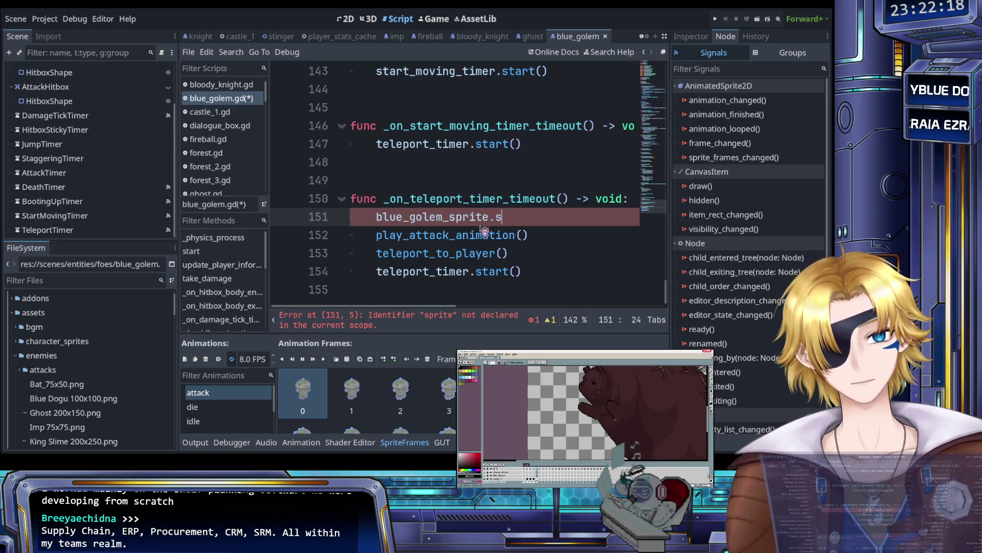
{"action": "key", "text": "Return"}
{"action": "key", "text": "ctrl+s"}
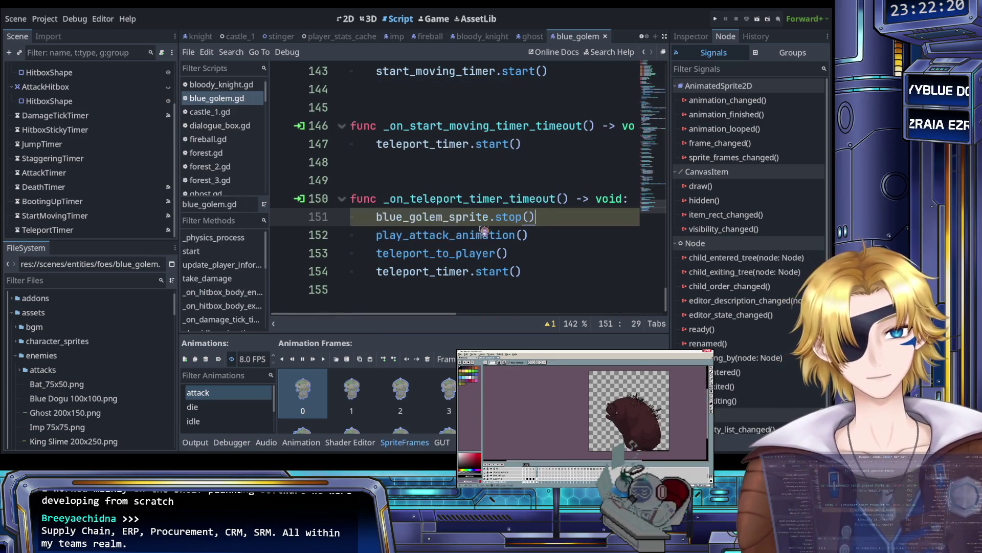
Step: Select TeleportTimer to show its properties: Wait Time 3.0 s, One Shot on
{"action": "left_click", "coordinate": [533, 250]}
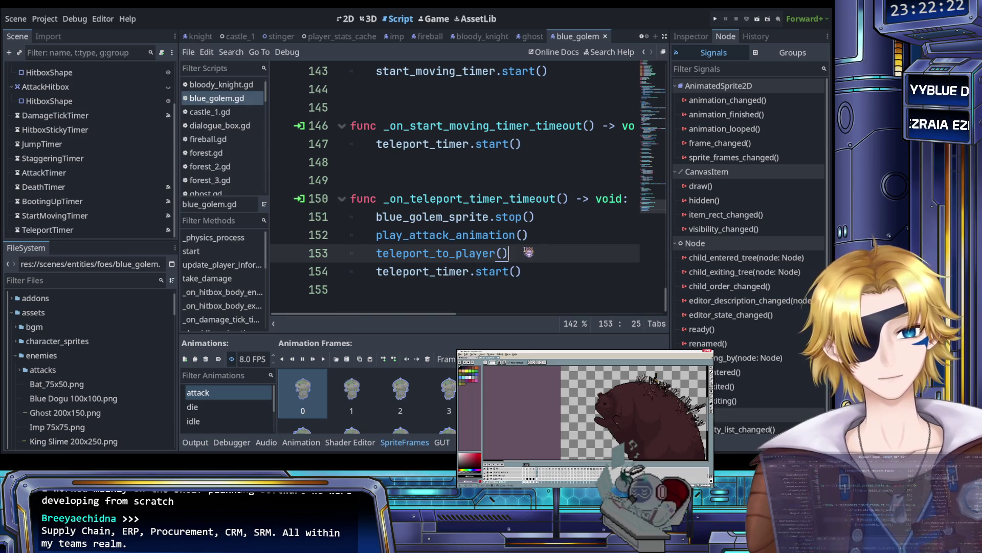
{"action": "scroll", "coordinate": [522, 257], "scroll_direction": "up", "scroll_amount": 5}
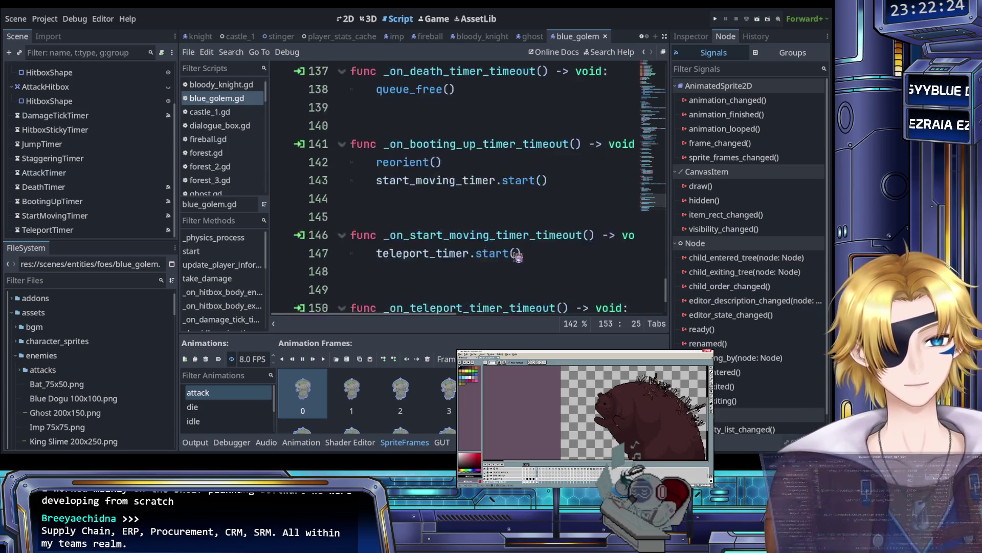
{"action": "scroll", "coordinate": [518, 256], "scroll_direction": "down", "scroll_amount": 4}
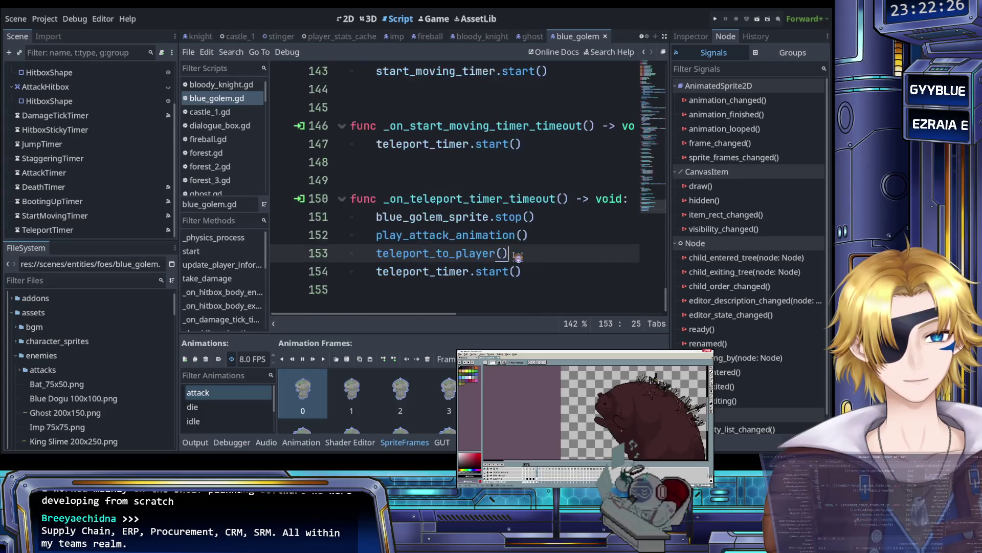
{"action": "scroll", "coordinate": [517, 257], "scroll_direction": "up", "scroll_amount": 6}
{"action": "scroll", "coordinate": [518, 257], "scroll_direction": "up", "scroll_amount": 1}
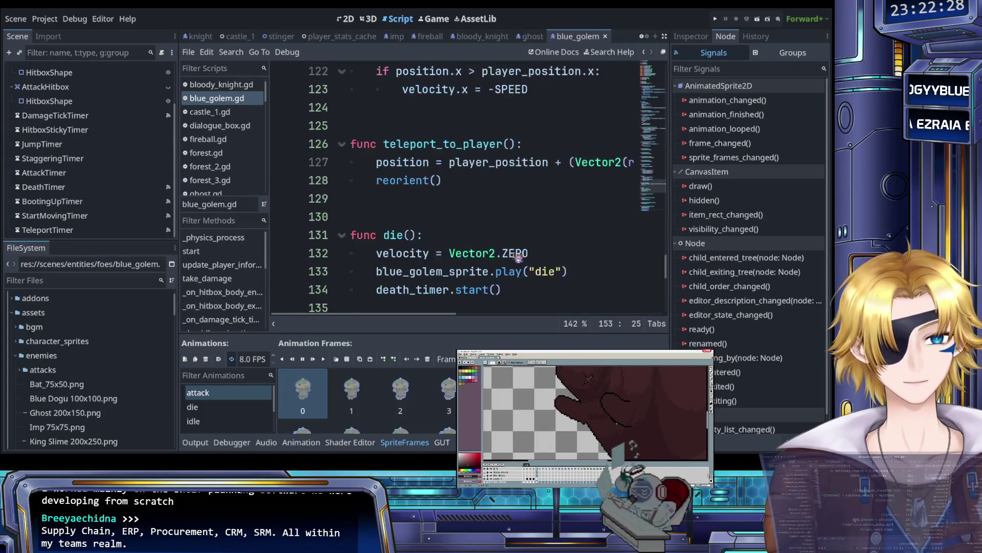
{"action": "scroll", "coordinate": [518, 257], "scroll_direction": "down", "scroll_amount": 7}
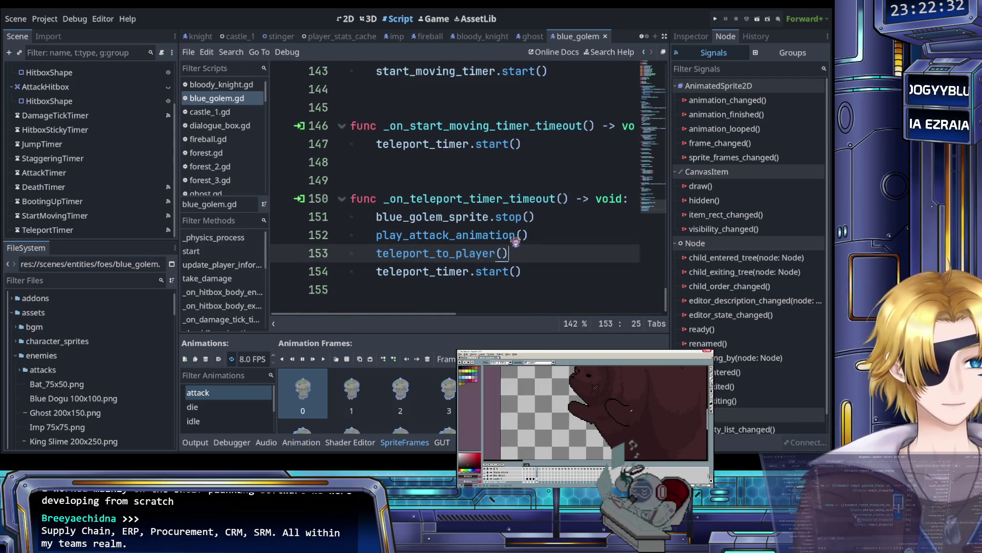
{"action": "left_click", "coordinate": [48, 230]}
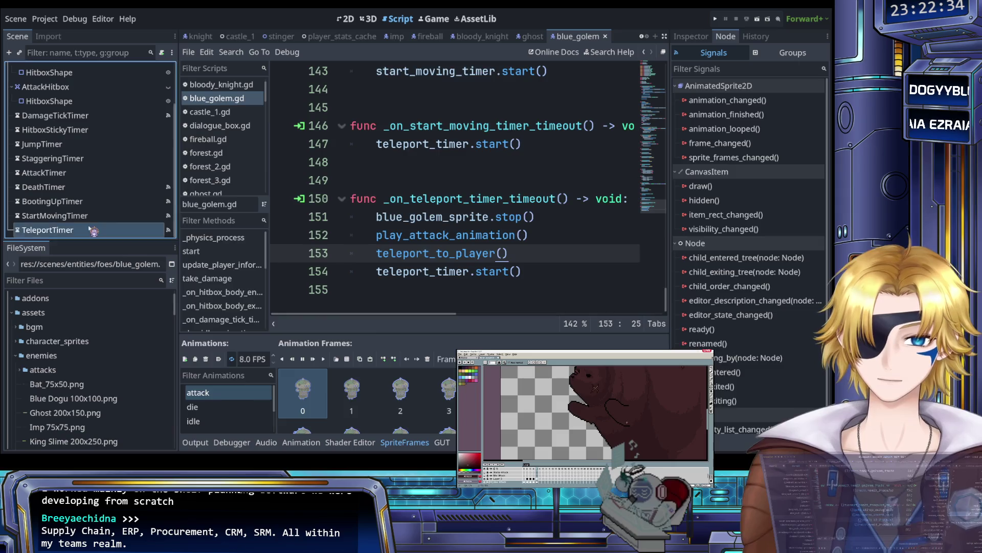
{"action": "left_click", "coordinate": [690, 36]}
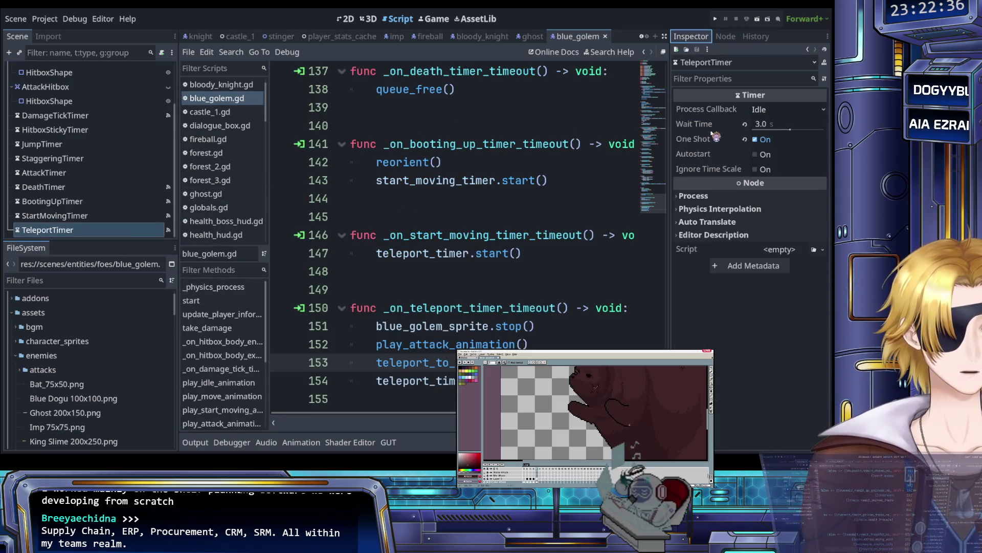
{"action": "left_click", "coordinate": [504, 217]}
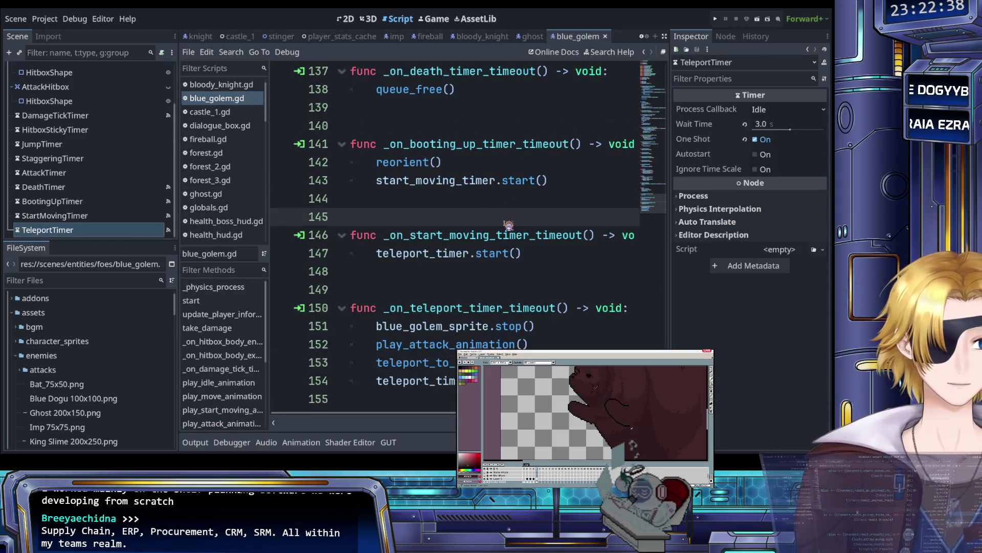
{"action": "scroll", "coordinate": [480, 214], "scroll_direction": "up", "scroll_amount": 4}
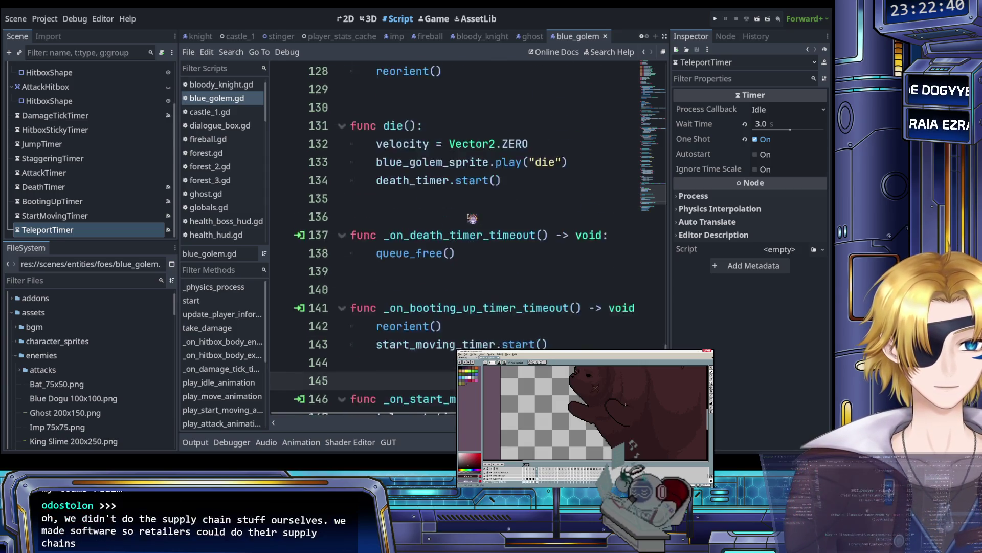
{"action": "scroll", "coordinate": [472, 218], "scroll_direction": "down", "scroll_amount": 4}
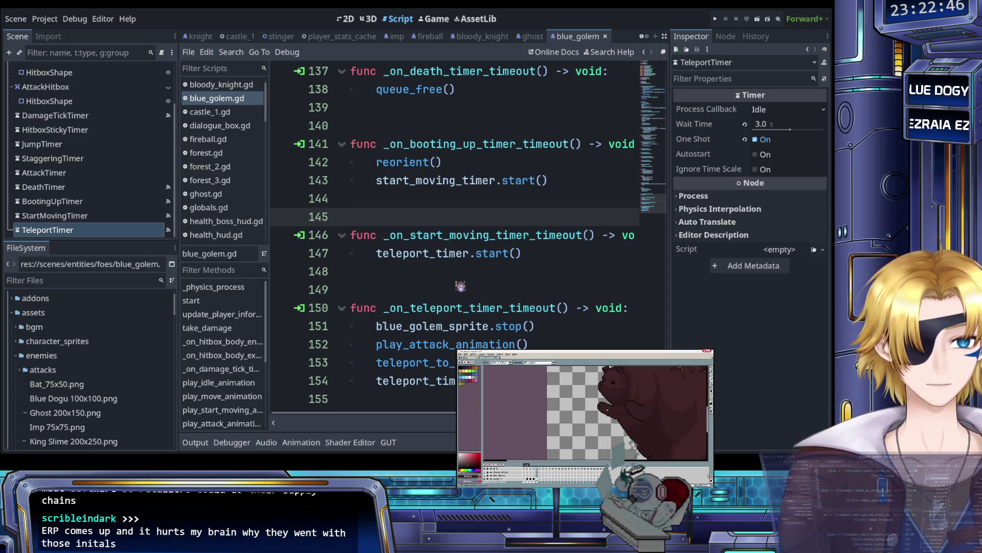
{"action": "scroll", "coordinate": [453, 287], "scroll_direction": "up", "scroll_amount": 7}
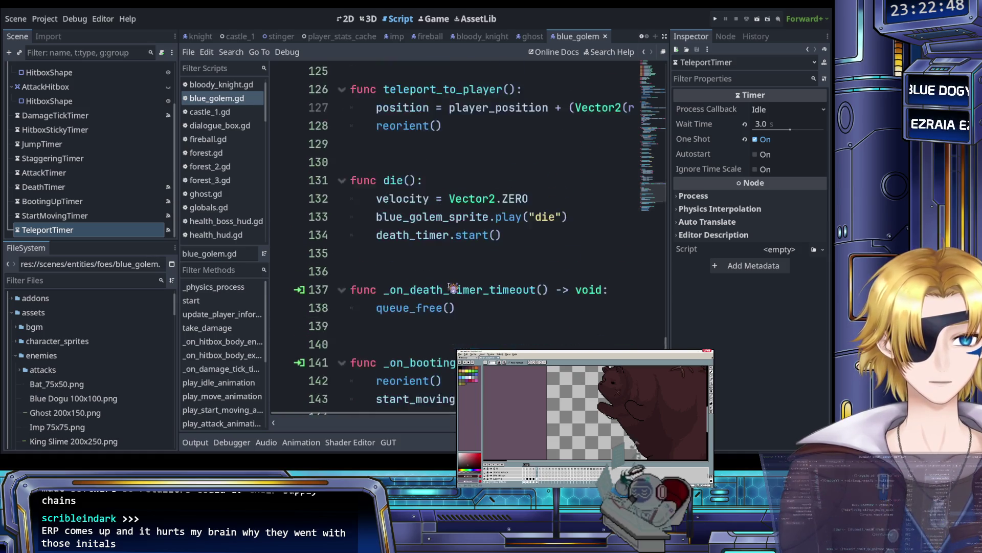
{"action": "scroll", "coordinate": [456, 291], "scroll_direction": "up", "scroll_amount": 20}
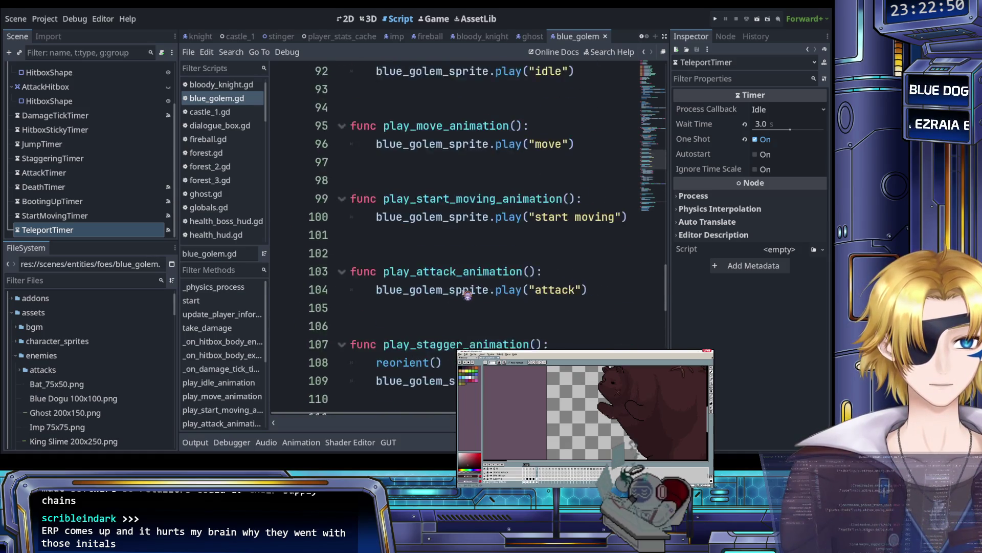
{"action": "scroll", "coordinate": [467, 294], "scroll_direction": "up", "scroll_amount": 12}
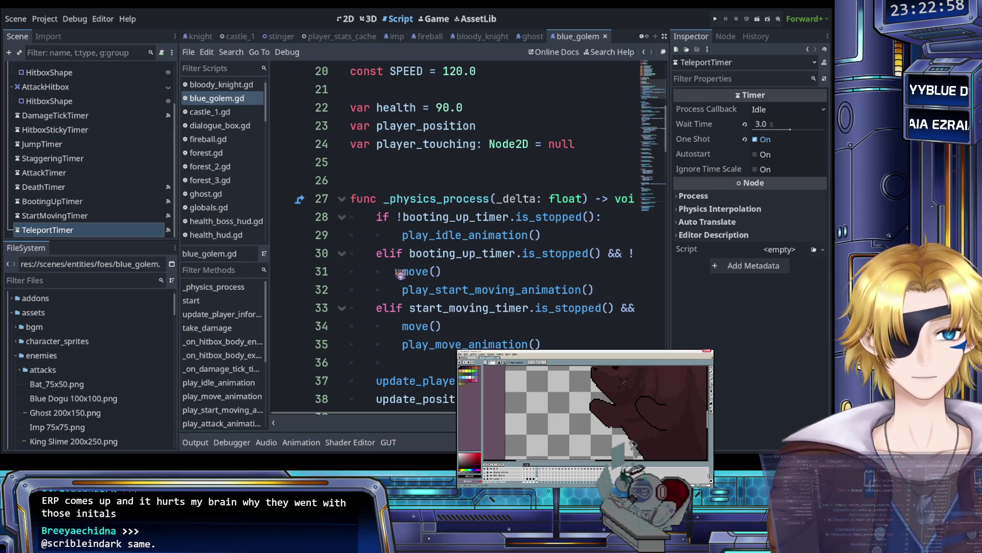
{"action": "scroll", "coordinate": [400, 274], "scroll_direction": "down", "scroll_amount": 3}
{"action": "scroll", "coordinate": [399, 263], "scroll_direction": "down", "scroll_amount": 3}
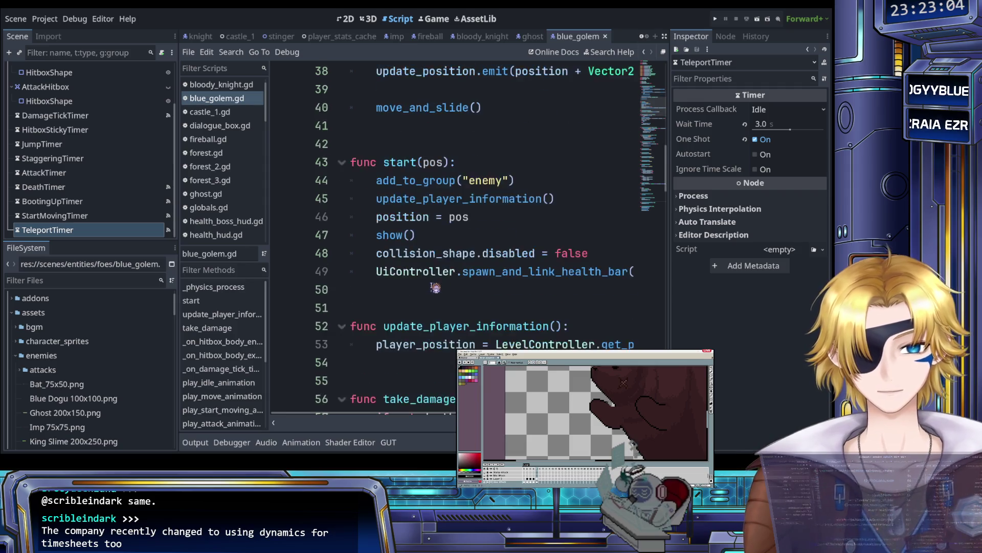
{"action": "scroll", "coordinate": [437, 289], "scroll_direction": "down", "scroll_amount": 4}
{"action": "scroll", "coordinate": [432, 283], "scroll_direction": "up", "scroll_amount": 1}
{"action": "scroll", "coordinate": [432, 283], "scroll_direction": "up", "scroll_amount": 9}
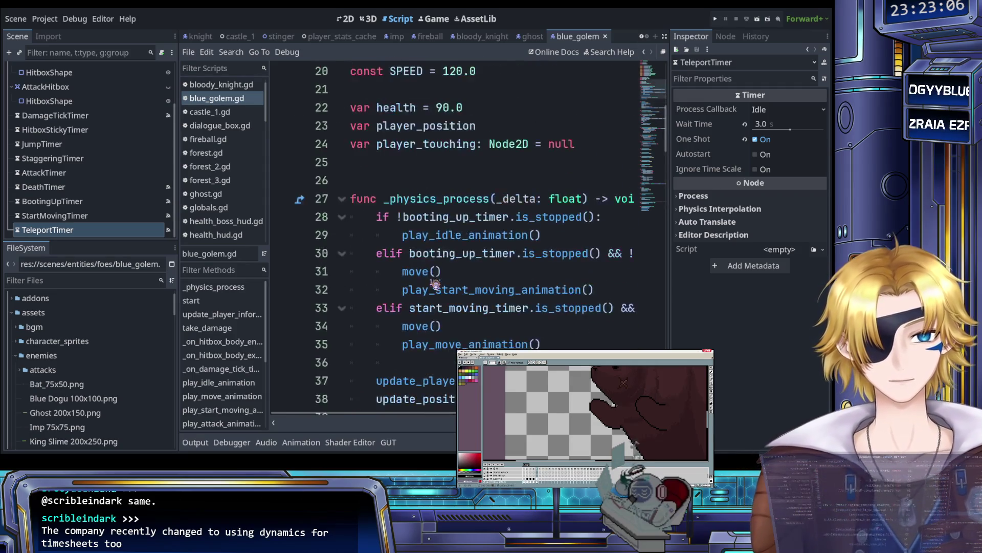
{"action": "scroll", "coordinate": [434, 284], "scroll_direction": "down", "scroll_amount": 9}
{"action": "scroll", "coordinate": [434, 283], "scroll_direction": "up", "scroll_amount": 2}
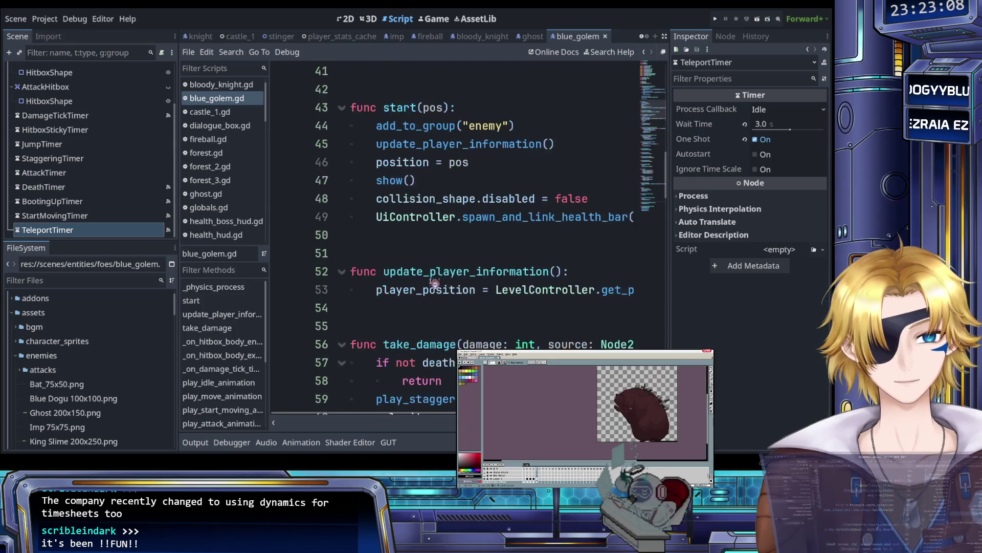
{"action": "scroll", "coordinate": [434, 282], "scroll_direction": "down", "scroll_amount": 12}
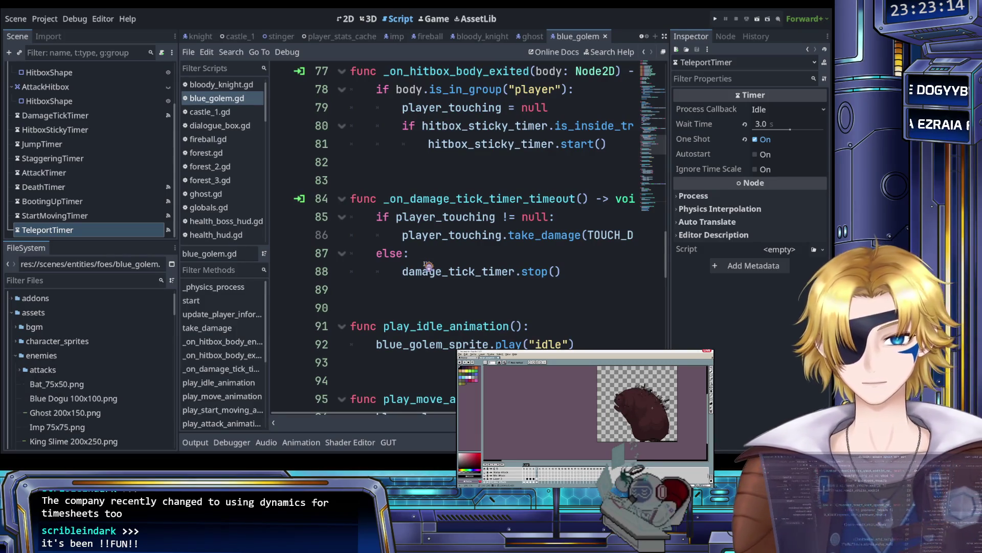
{"action": "scroll", "coordinate": [425, 266], "scroll_direction": "up", "scroll_amount": 4}
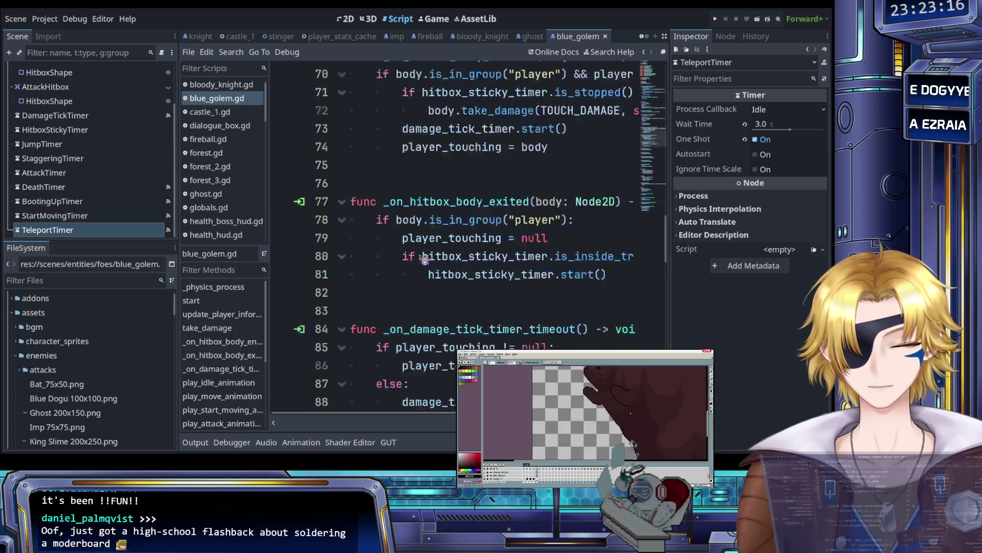
{"action": "scroll", "coordinate": [424, 260], "scroll_direction": "up", "scroll_amount": 5}
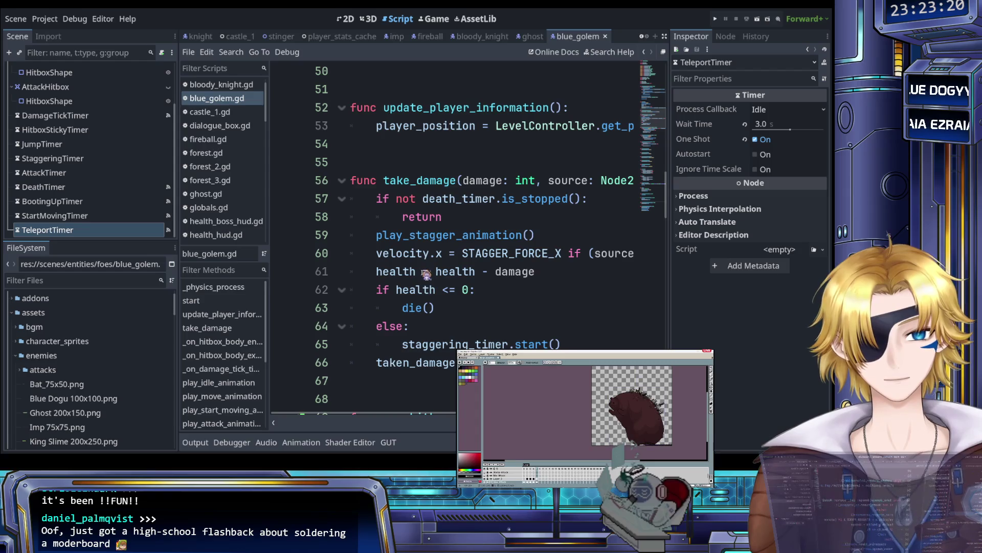
{"action": "scroll", "coordinate": [425, 275], "scroll_direction": "down", "scroll_amount": 20}
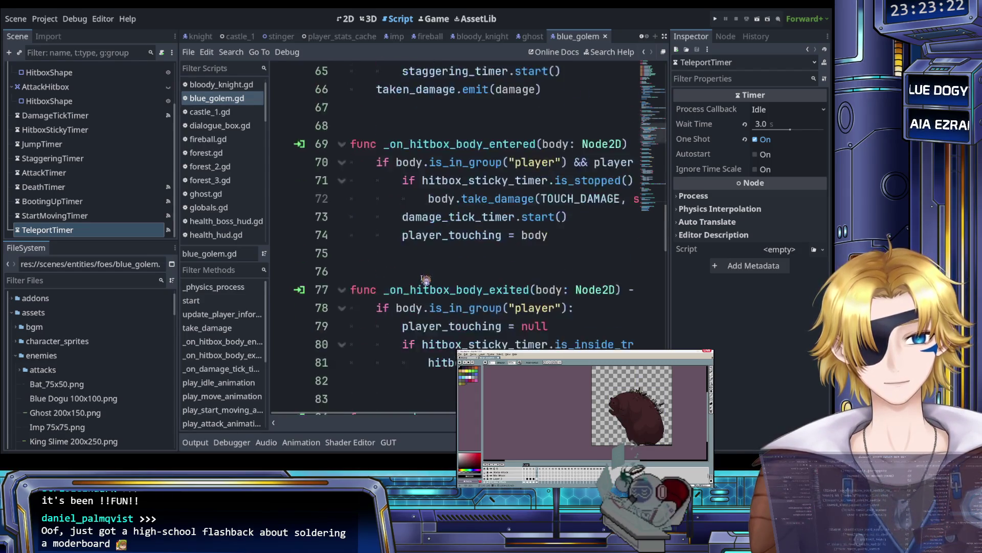
{"action": "scroll", "coordinate": [427, 296], "scroll_direction": "up", "scroll_amount": 11}
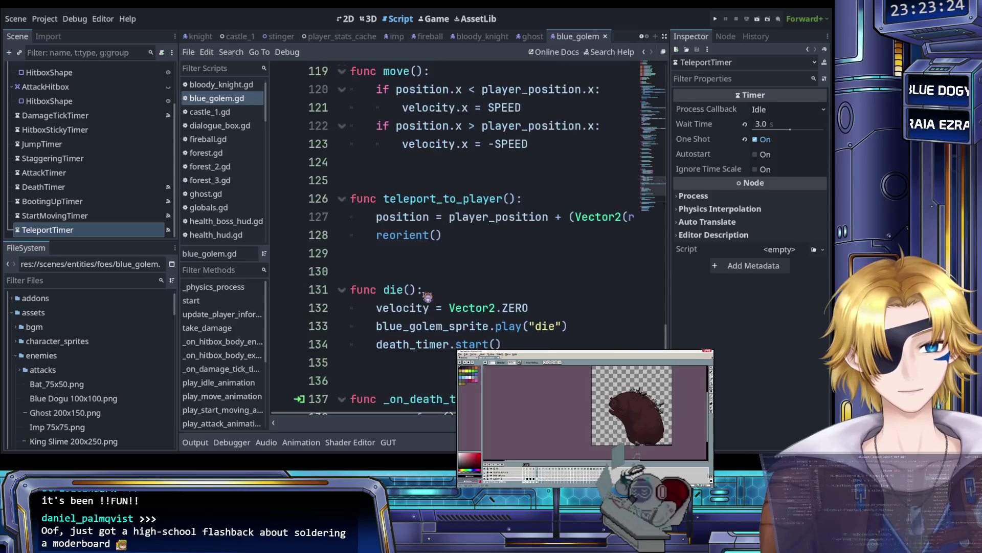
{"action": "scroll", "coordinate": [428, 297], "scroll_direction": "down", "scroll_amount": 9}
{"action": "scroll", "coordinate": [427, 297], "scroll_direction": "down", "scroll_amount": 3}
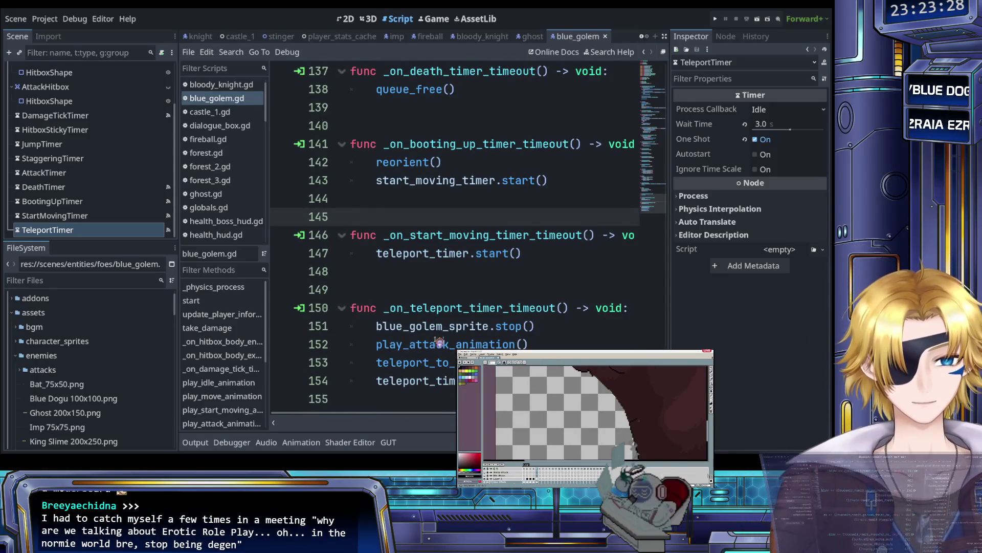
{"action": "left_click", "coordinate": [429, 327]}
{"action": "scroll", "coordinate": [430, 331], "scroll_direction": "up", "scroll_amount": 9}
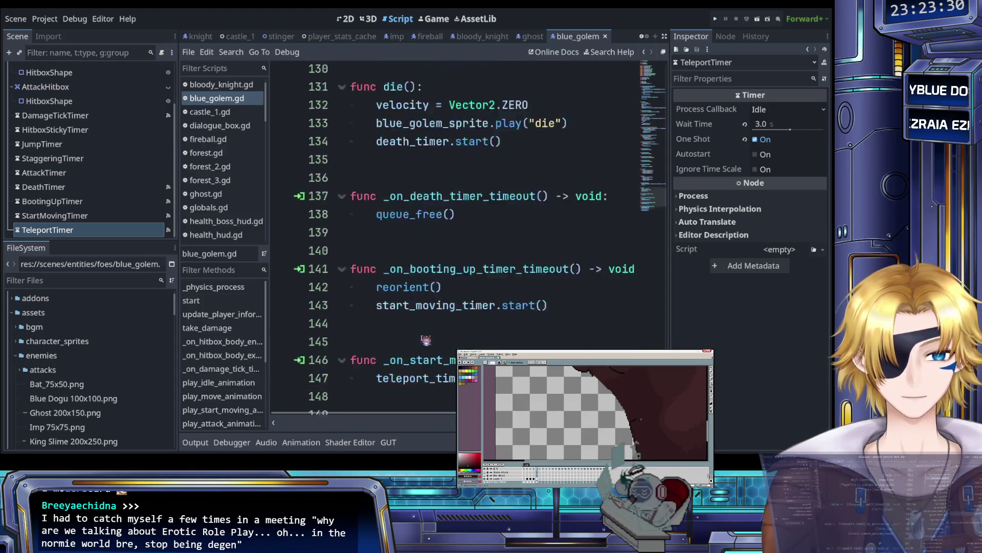
{"action": "scroll", "coordinate": [426, 340], "scroll_direction": "up", "scroll_amount": 1}
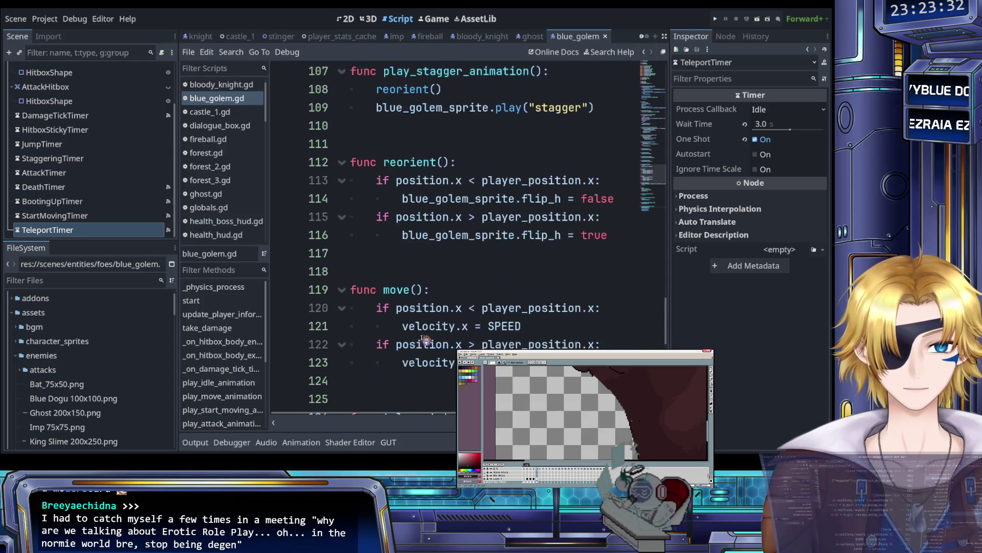
{"action": "scroll", "coordinate": [417, 328], "scroll_direction": "down", "scroll_amount": 1}
{"action": "left_click", "coordinate": [450, 239]}
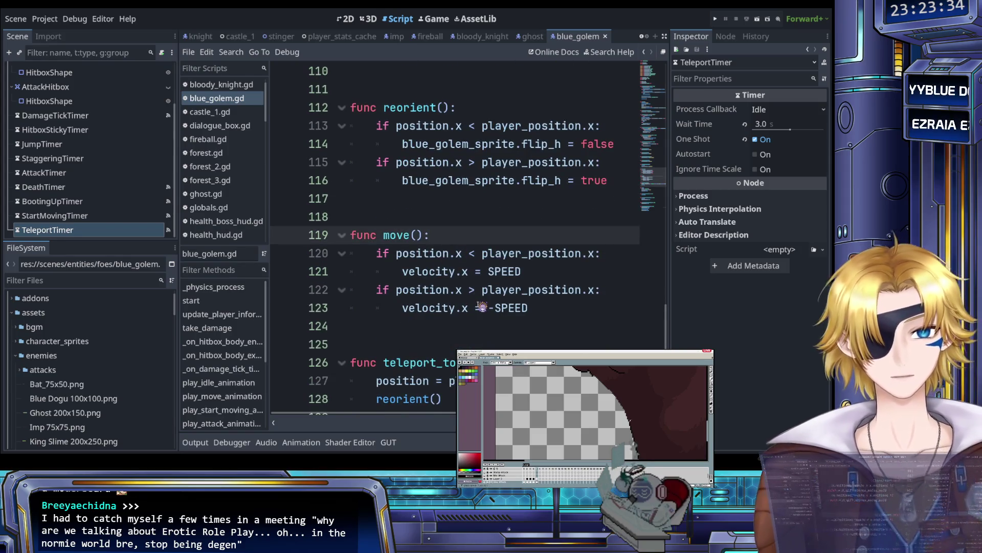
{"action": "key", "text": "Return"}
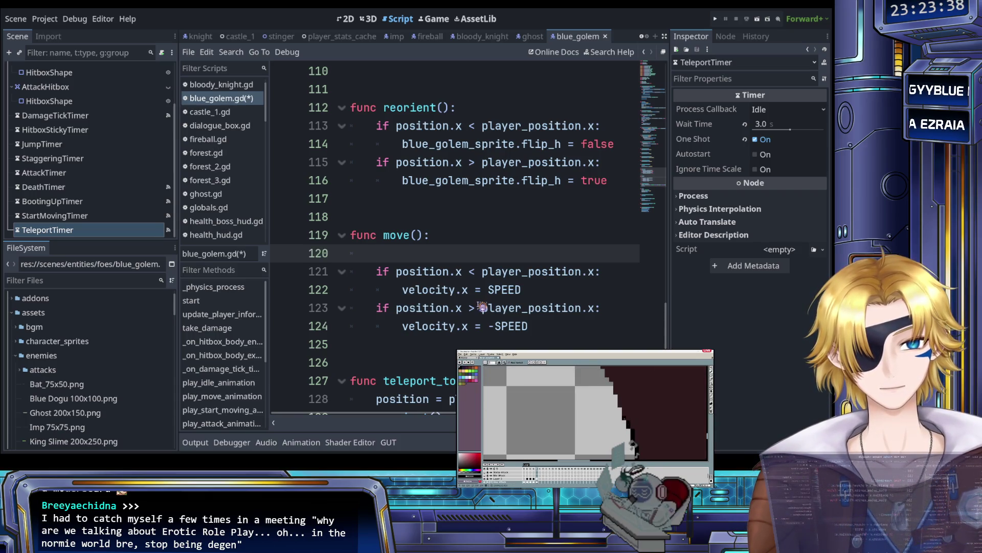
{"action": "key", "text": "Return"}
{"action": "key", "text": "Up"}
{"action": "type", "text": "if"}
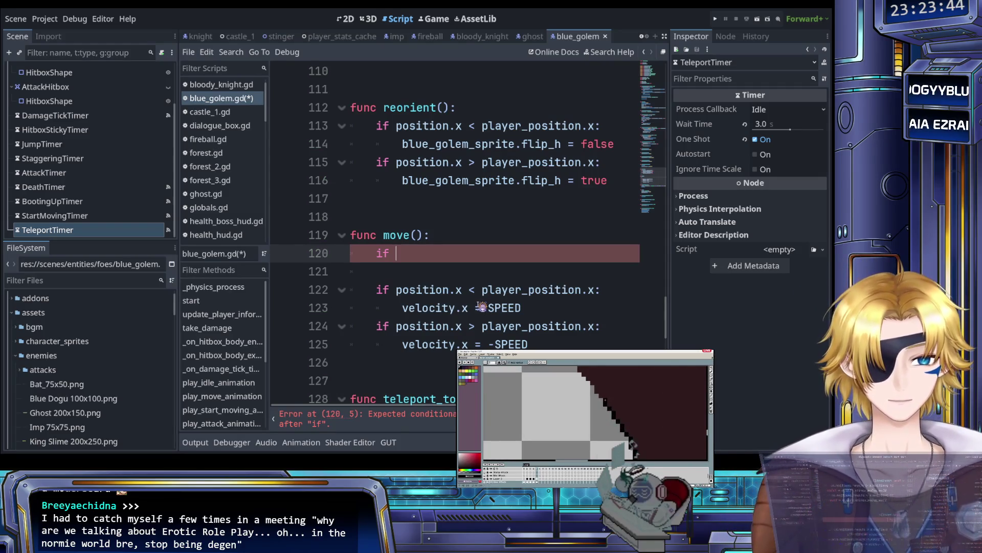
{"action": "key", "text": "BackSpace"}
{"action": "key", "text": "BackSpace"}
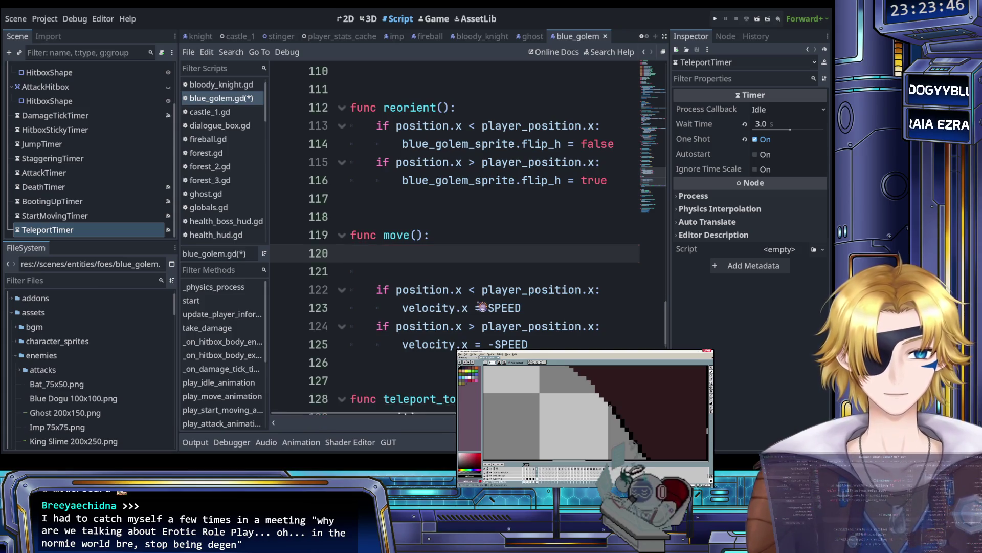
{"action": "key", "text": "Delete"}
{"action": "type", "text": "\\"}
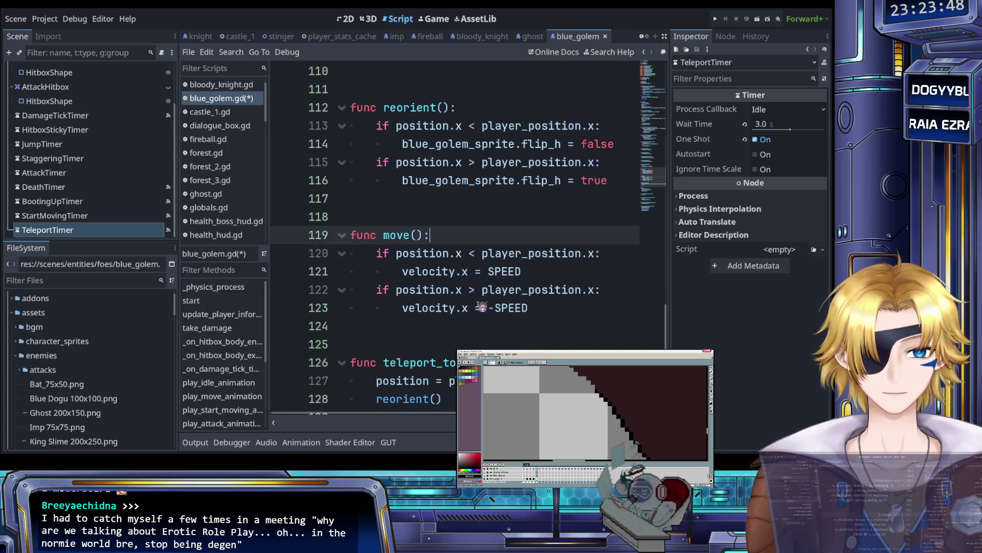
{"action": "double_click", "coordinate": [397, 235]}
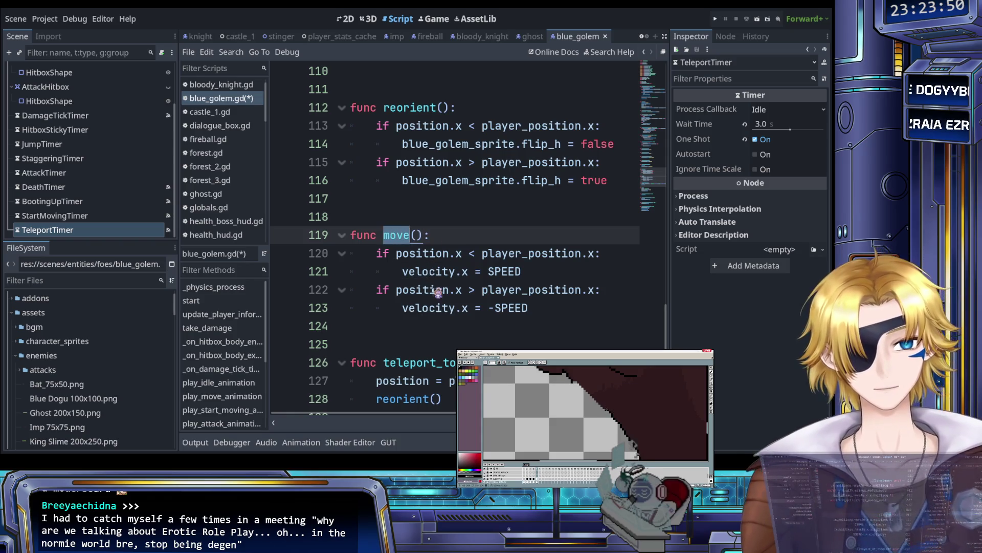
{"action": "scroll", "coordinate": [438, 292], "scroll_direction": "down", "scroll_amount": 9}
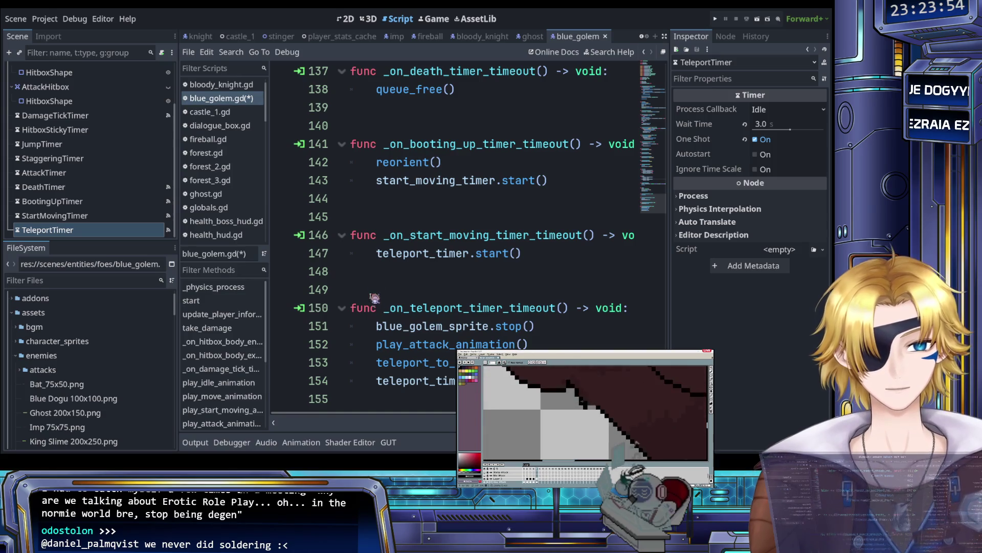
{"action": "left_click", "coordinate": [376, 326]}
Step: Insert move() at the top of _on_teleport_timer_timeout and save the script
{"action": "key", "text": "Return"}
{"action": "key", "text": "Up"}
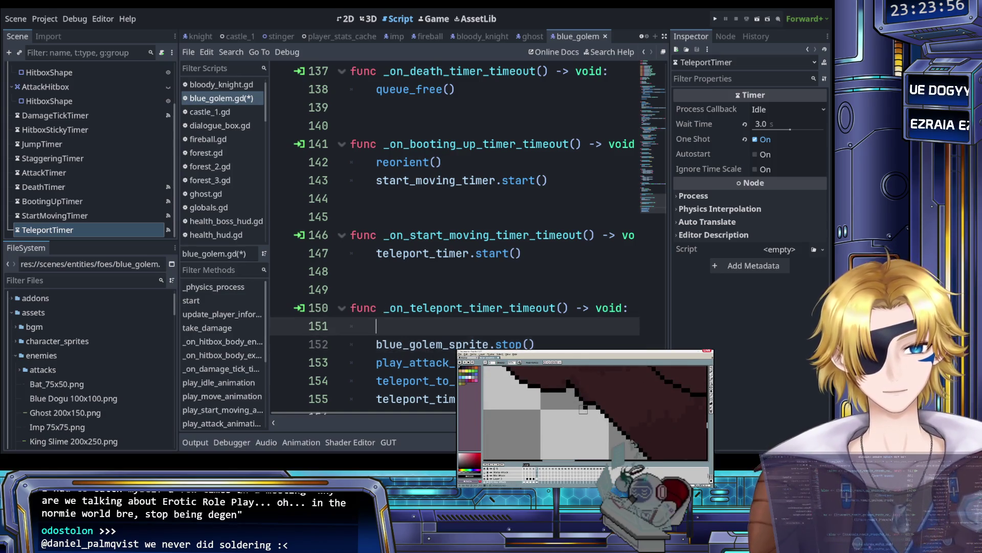
{"action": "type", "text": "move()"}
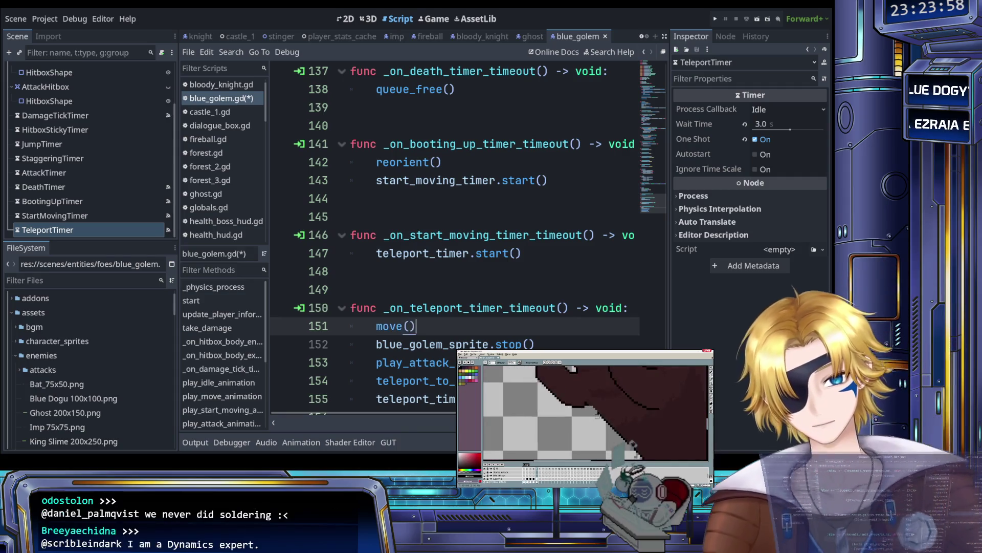
{"action": "key", "text": "ctrl+s"}
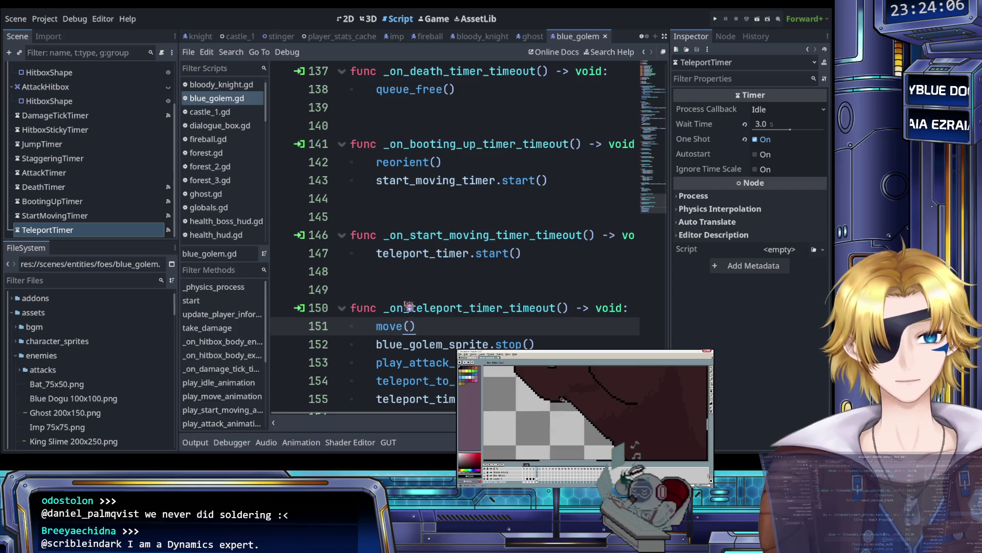
Step: Locate the move() calls on lines 31 and 34 in _physics_process
{"action": "scroll", "coordinate": [418, 307], "scroll_direction": "up", "scroll_amount": 7}
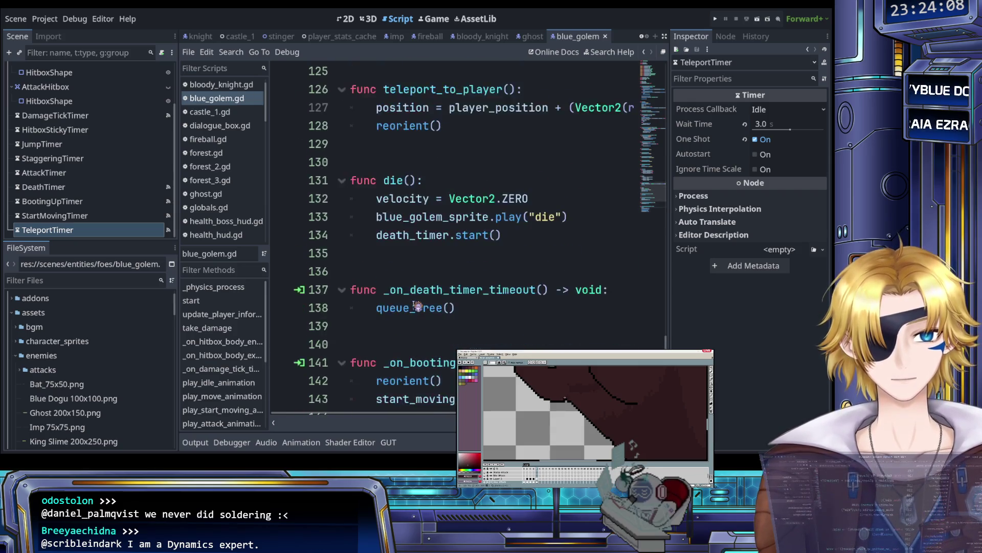
{"action": "scroll", "coordinate": [418, 306], "scroll_direction": "up", "scroll_amount": 16}
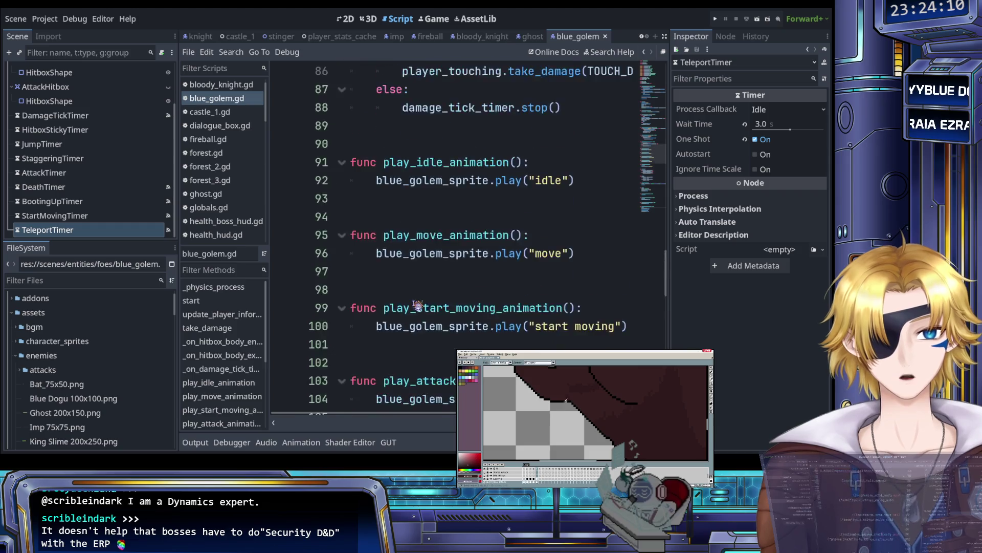
{"action": "scroll", "coordinate": [417, 306], "scroll_direction": "up", "scroll_amount": 5}
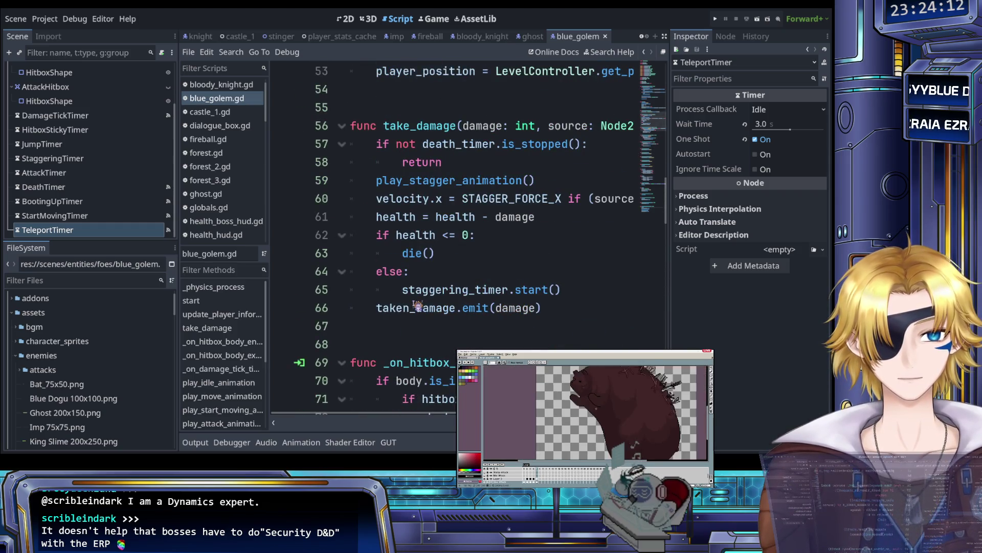
{"action": "scroll", "coordinate": [418, 305], "scroll_direction": "up", "scroll_amount": 3}
{"action": "scroll", "coordinate": [418, 305], "scroll_direction": "up", "scroll_amount": 8}
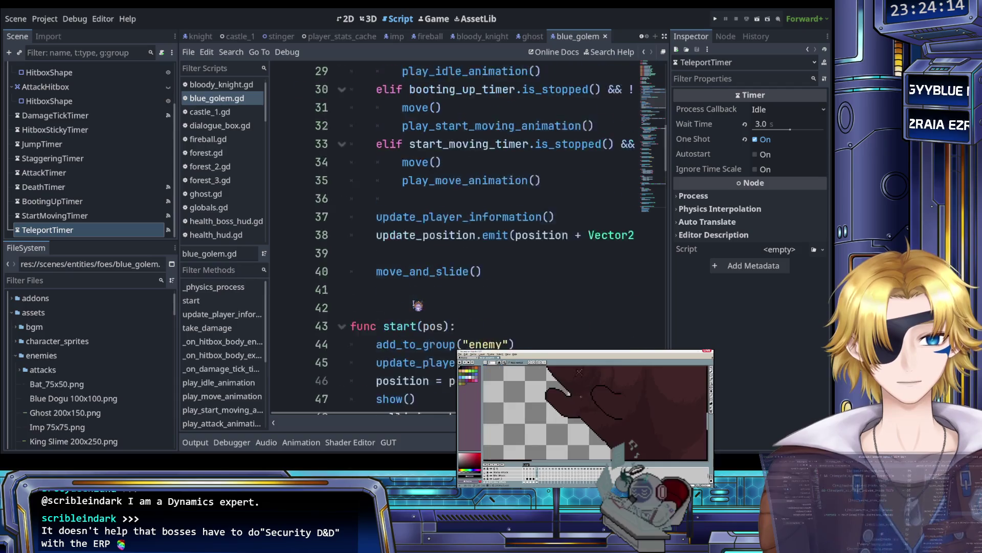
{"action": "left_click", "coordinate": [415, 272]}
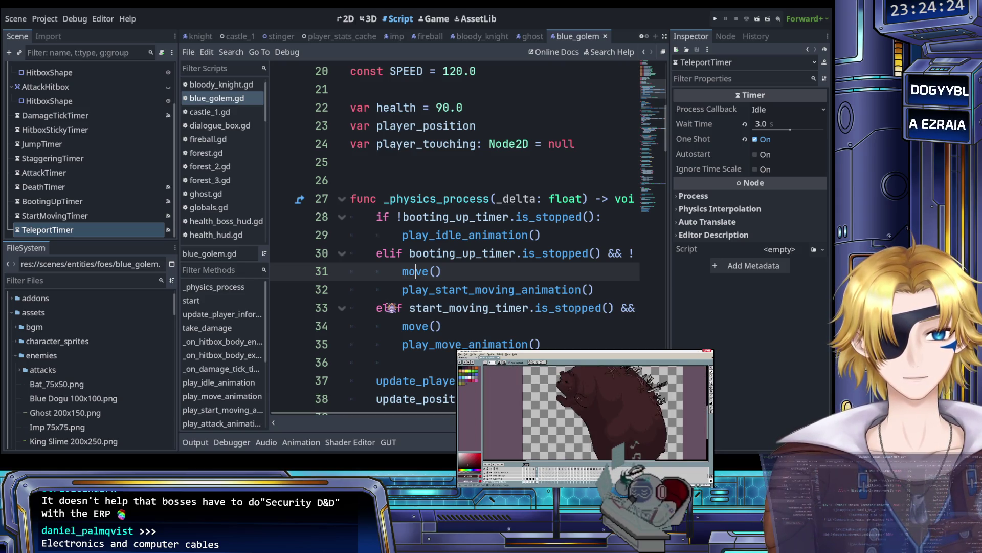
{"action": "left_click", "coordinate": [450, 326]}
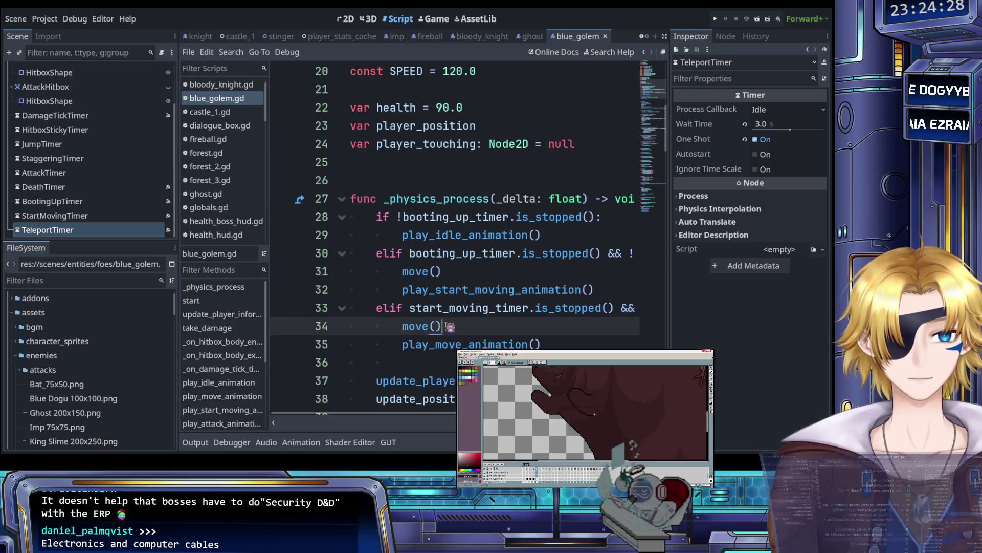
Step: Check the move() call on line 34 and the condition on line 33
{"action": "scroll", "coordinate": [440, 326], "scroll_direction": "right", "scroll_amount": 3}
{"action": "scroll", "coordinate": [440, 326], "scroll_direction": "left", "scroll_amount": 3}
{"action": "left_click", "coordinate": [430, 326]}
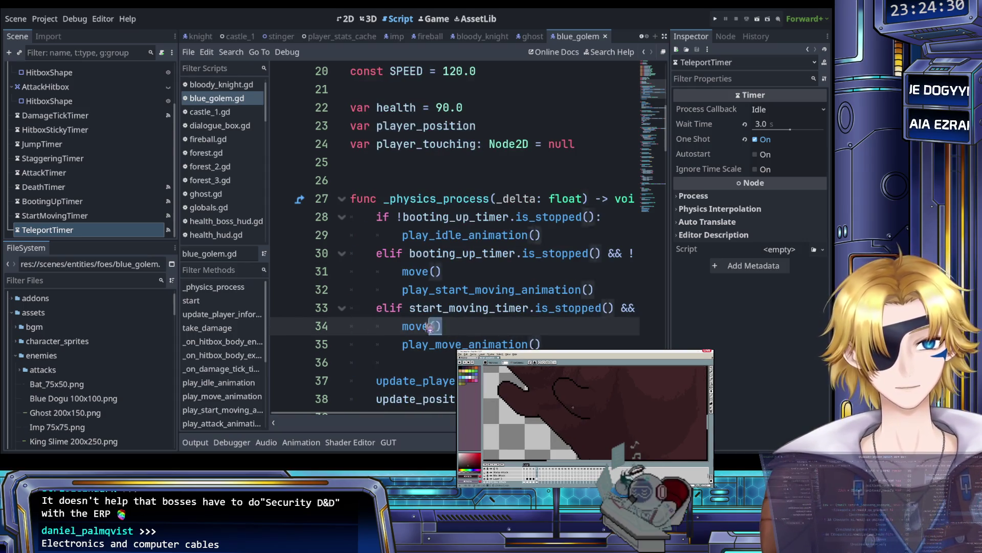
{"action": "key", "text": "Up"}
{"action": "key", "text": "End"}
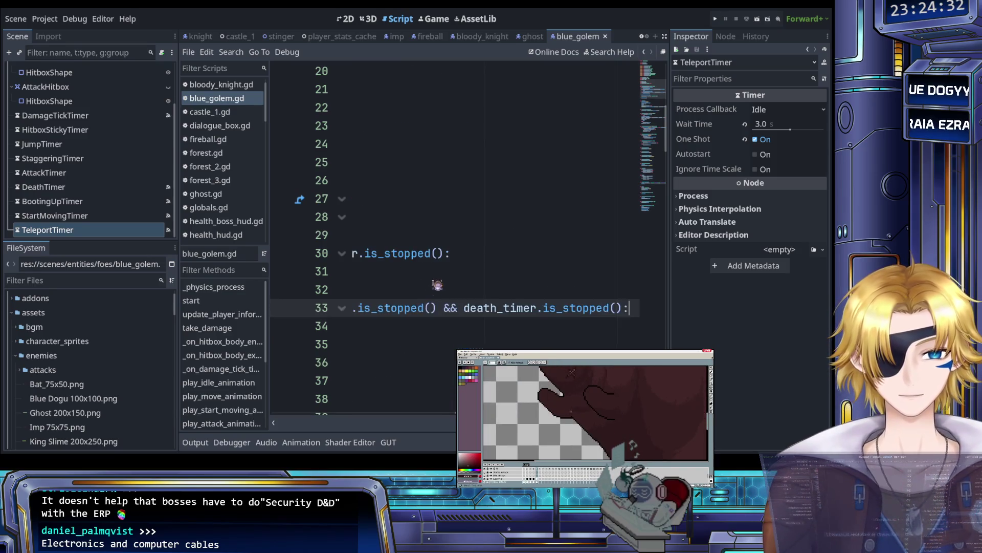
{"action": "scroll", "coordinate": [438, 284], "scroll_direction": "left", "scroll_amount": 5}
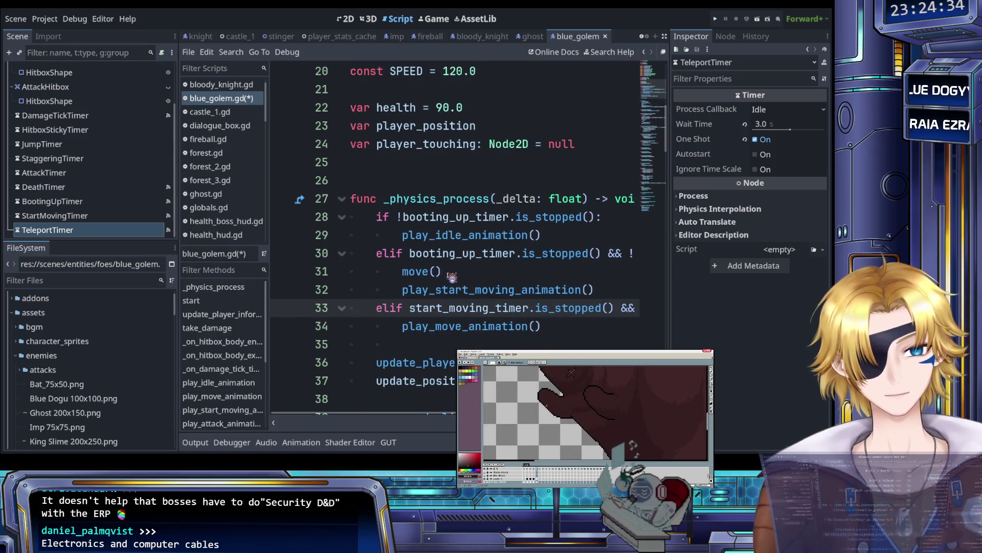
Step: Delete the move() call on line 31 along with its leftover empty line
{"action": "left_click", "coordinate": [451, 276]}
{"action": "key", "text": "shift+Home"}
{"action": "key", "text": "BackSpace"}
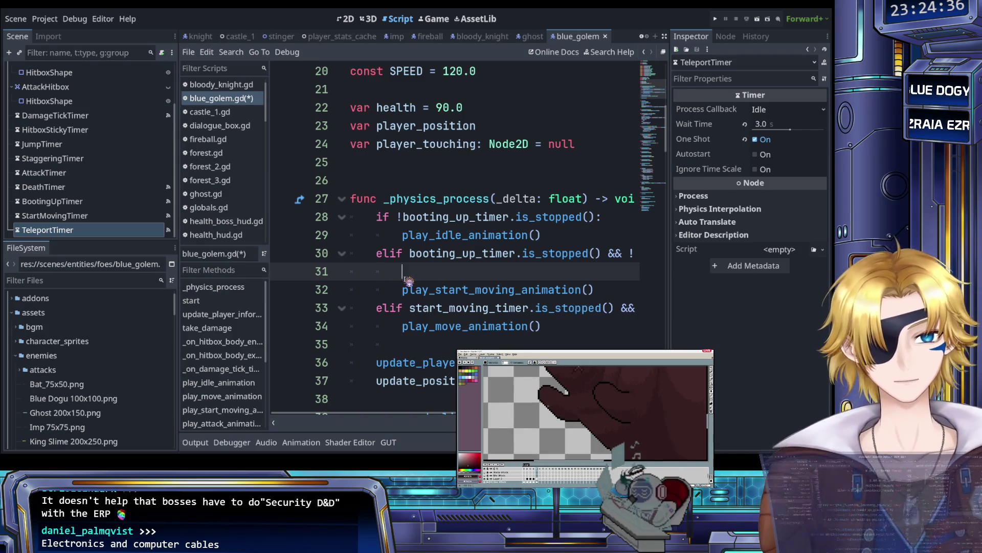
{"action": "key", "text": "BackSpace"}
{"action": "scroll", "coordinate": [419, 301], "scroll_direction": "up", "scroll_amount": 3}
{"action": "scroll", "coordinate": [433, 317], "scroll_direction": "left", "scroll_amount": 3}
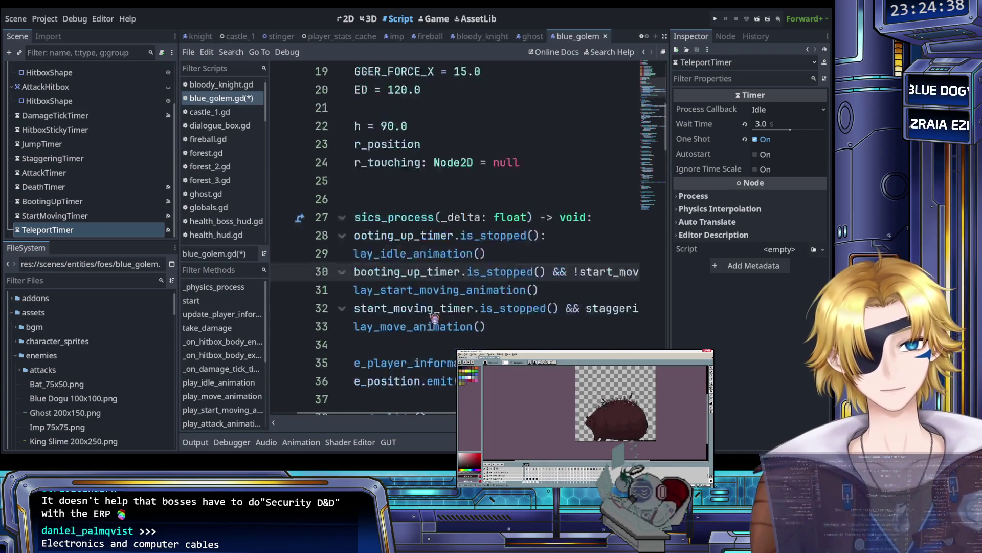
{"action": "scroll", "coordinate": [434, 317], "scroll_direction": "left", "scroll_amount": 2}
{"action": "scroll", "coordinate": [434, 317], "scroll_direction": "down", "scroll_amount": 15}
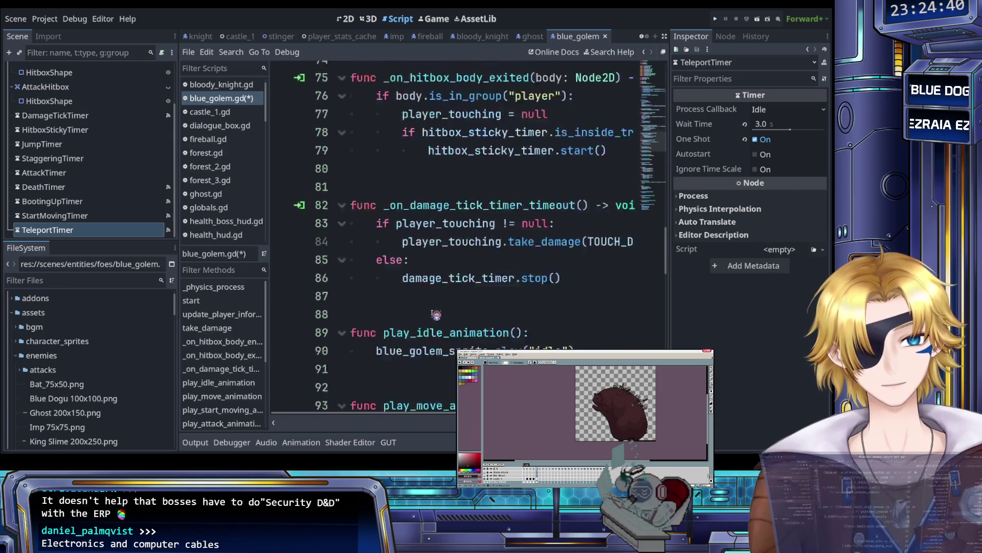
{"action": "scroll", "coordinate": [436, 314], "scroll_direction": "down", "scroll_amount": 14}
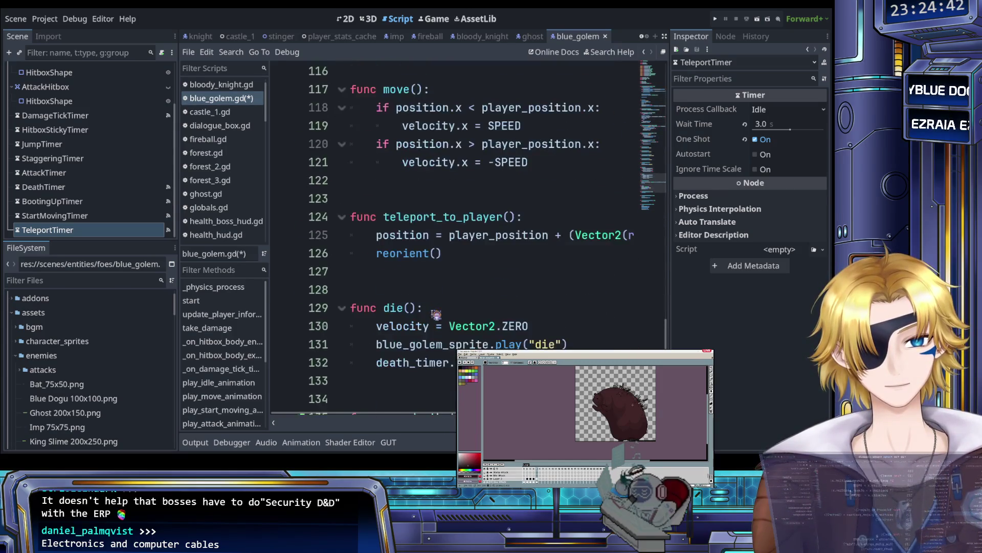
{"action": "scroll", "coordinate": [436, 314], "scroll_direction": "down", "scroll_amount": 6}
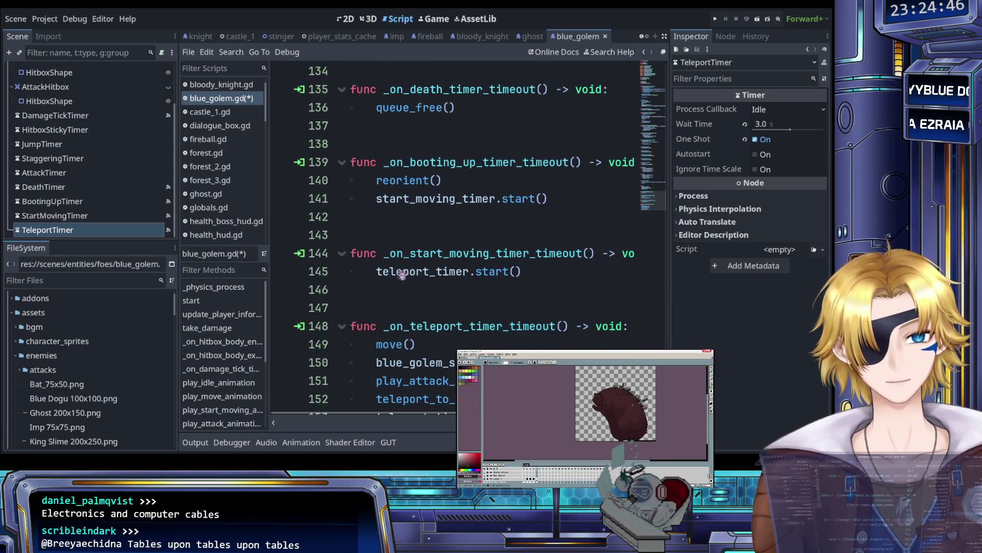
Step: Add move() right after reorient() in _on_booting_up_timer_timeout and save
{"action": "left_click", "coordinate": [378, 272]}
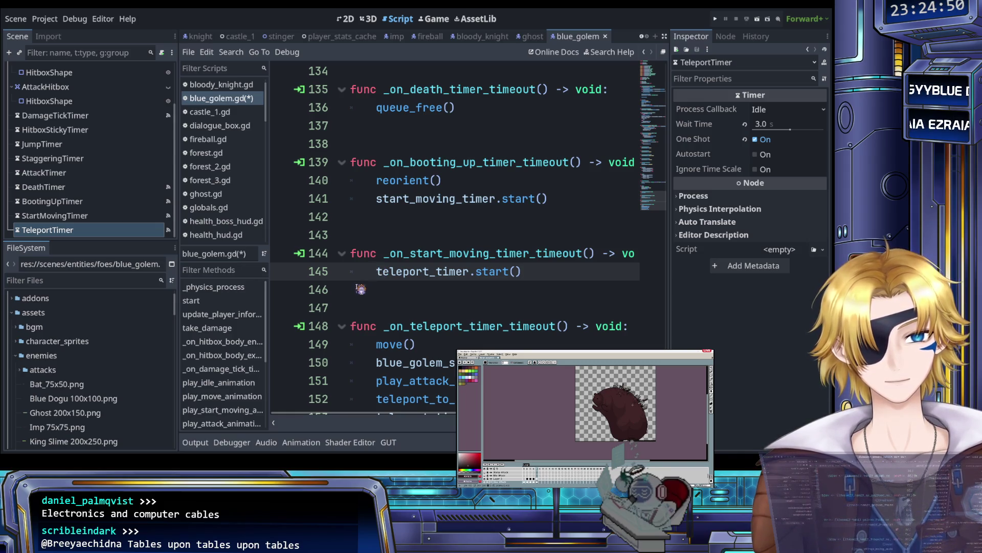
{"action": "scroll", "coordinate": [381, 273], "scroll_direction": "up", "scroll_amount": 1}
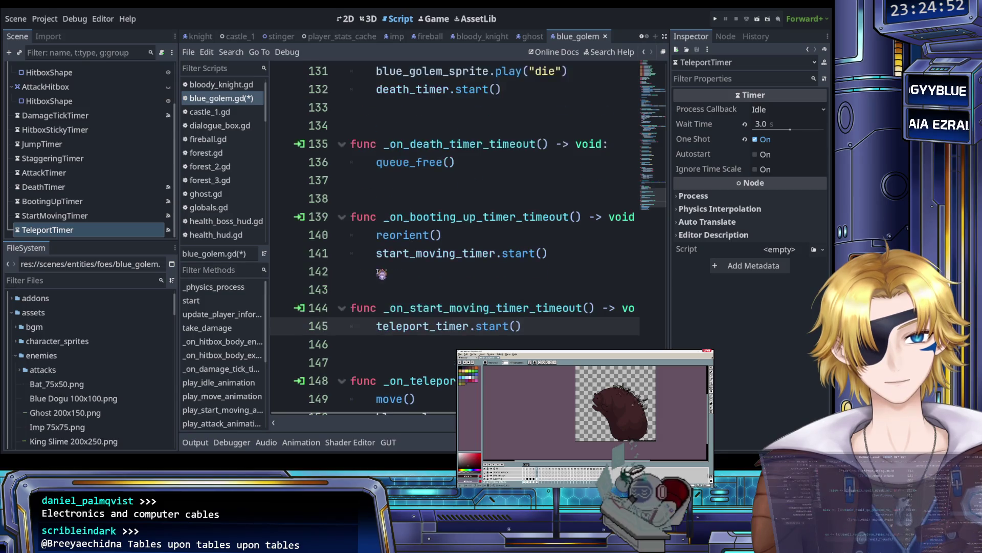
{"action": "left_click", "coordinate": [393, 255]}
{"action": "left_click", "coordinate": [465, 239]}
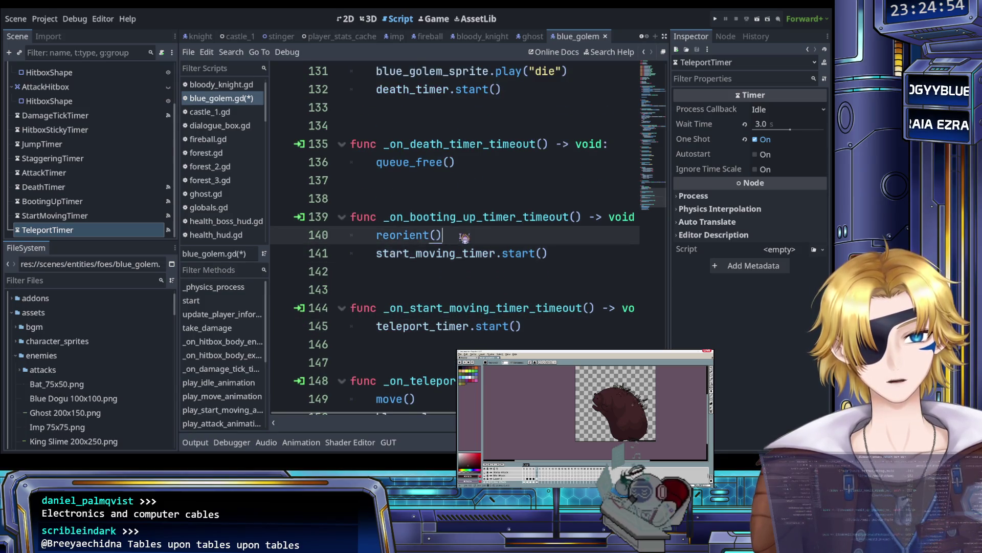
{"action": "key", "text": "Return"}
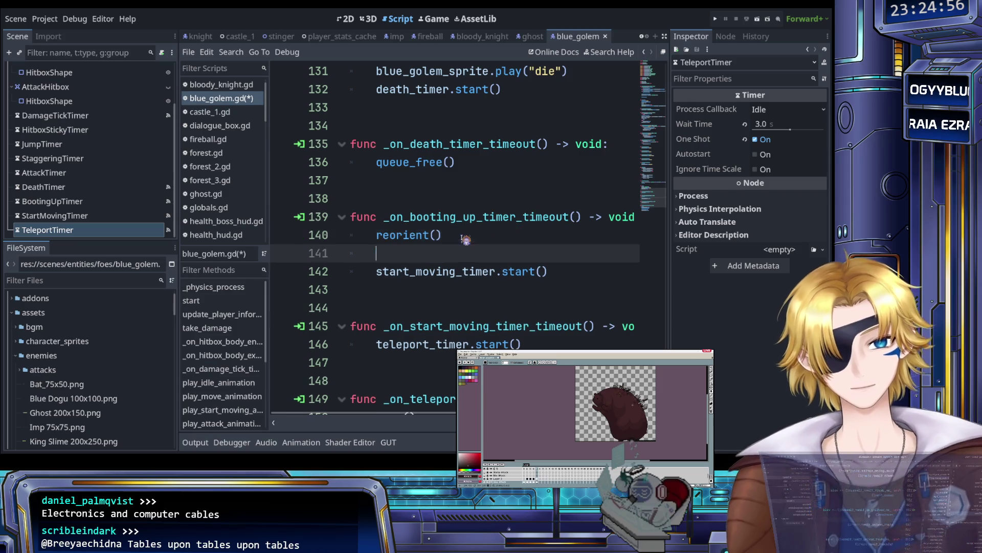
{"action": "type", "text": "move()"}
{"action": "key", "text": "ctrl+s"}
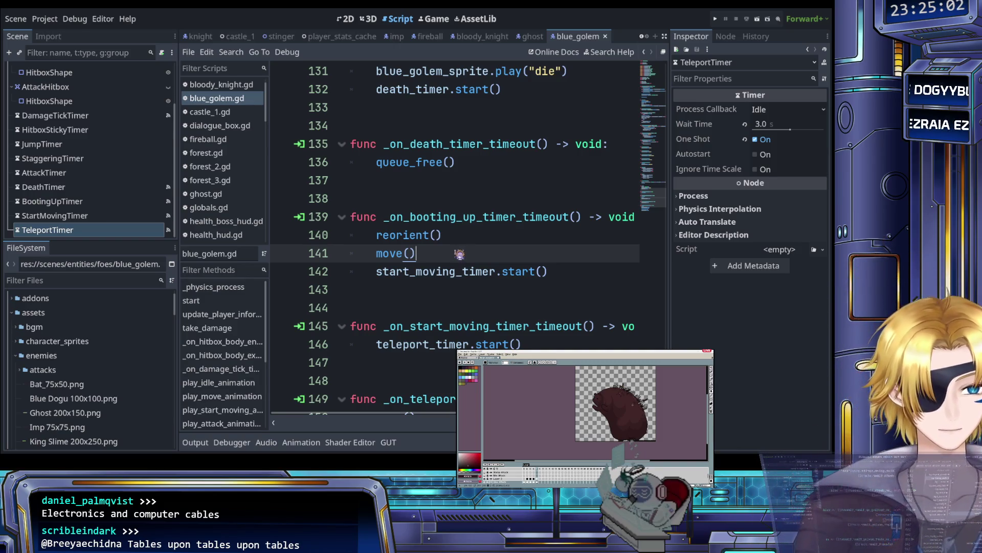
Step: Review the elif check on line 30, then run the project to test the golem
{"action": "scroll", "coordinate": [459, 255], "scroll_direction": "up", "scroll_amount": 2}
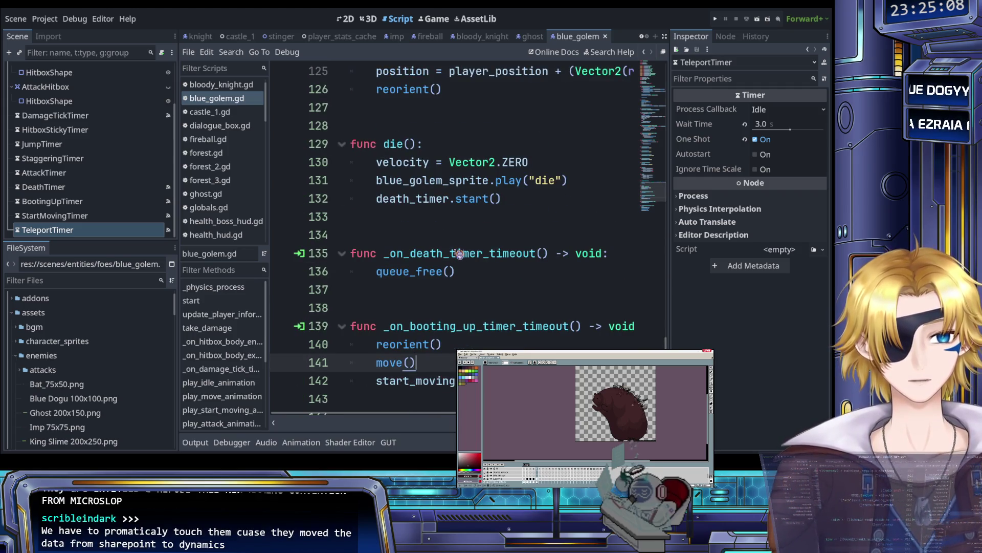
{"action": "scroll", "coordinate": [459, 255], "scroll_direction": "up", "scroll_amount": 2}
{"action": "scroll", "coordinate": [459, 254], "scroll_direction": "up", "scroll_amount": 14}
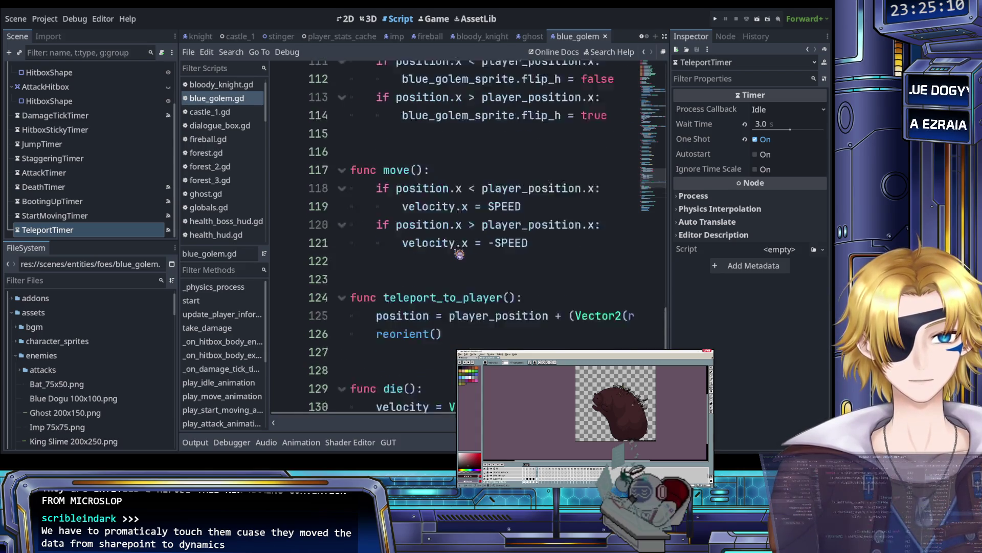
{"action": "scroll", "coordinate": [460, 255], "scroll_direction": "up", "scroll_amount": 11}
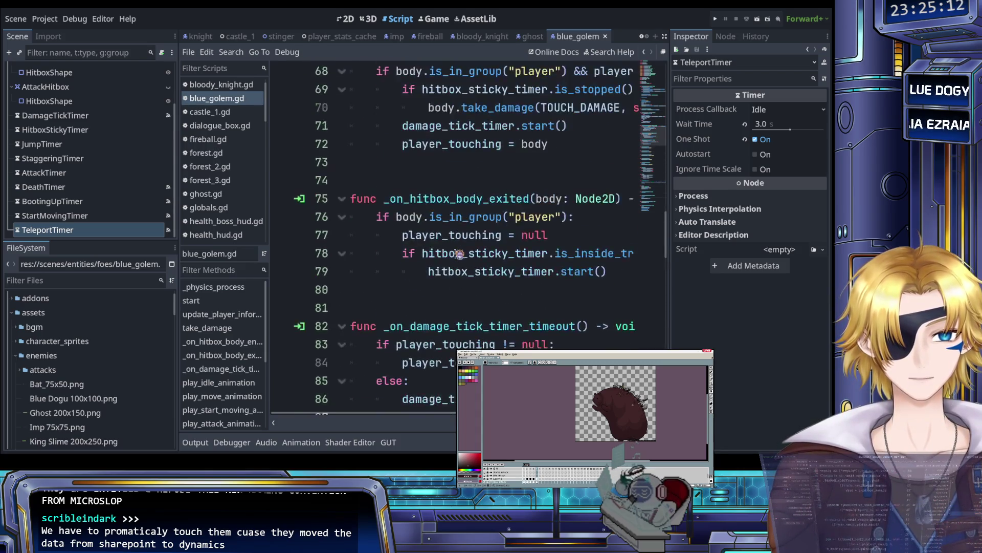
{"action": "scroll", "coordinate": [459, 255], "scroll_direction": "up", "scroll_amount": 8}
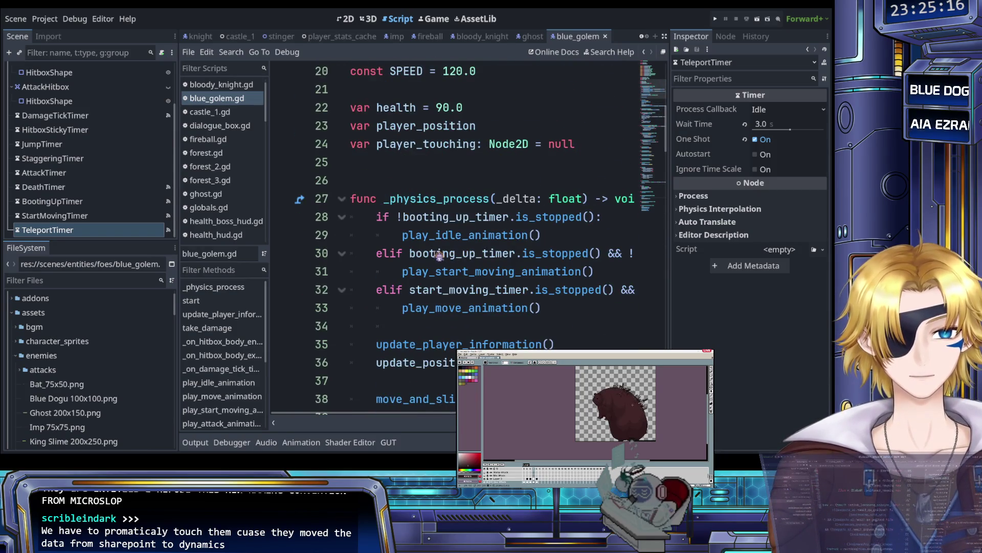
{"action": "left_click", "coordinate": [374, 253]}
{"action": "scroll", "coordinate": [376, 256], "scroll_direction": "down", "scroll_amount": 1}
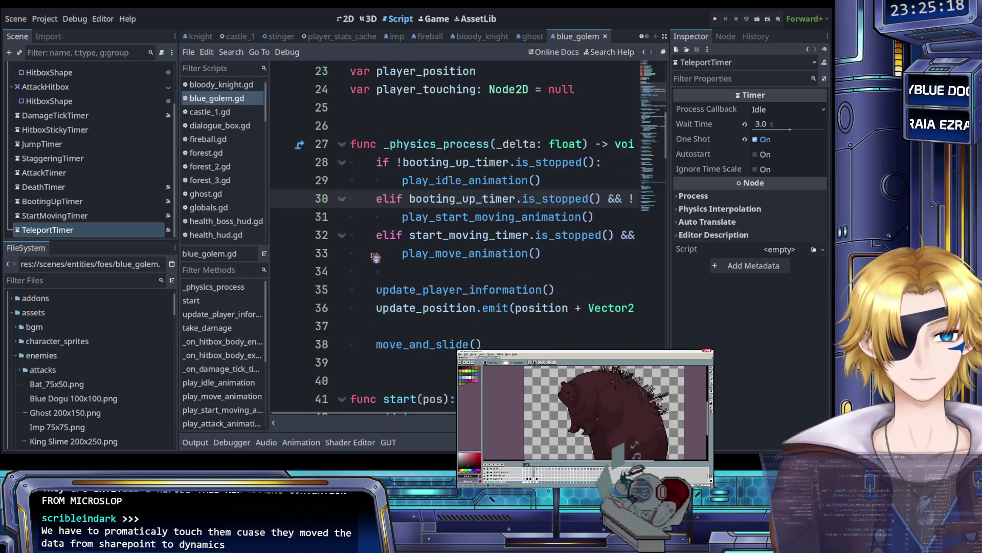
{"action": "left_click", "coordinate": [715, 19]}
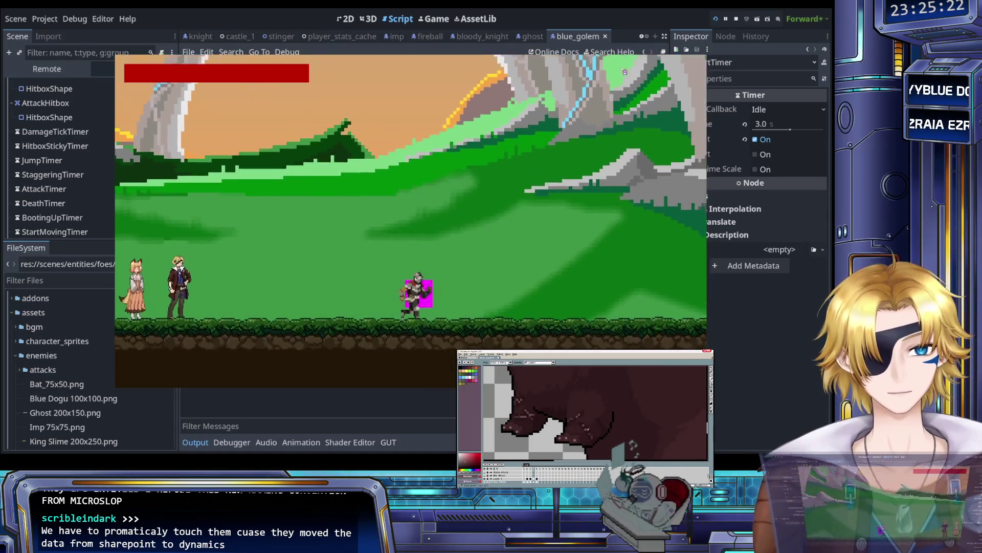
Step: Enter The Castle level from the level menu, play it, then quit the running game
{"action": "key", "text": "Escape"}
{"action": "key", "text": "Return"}
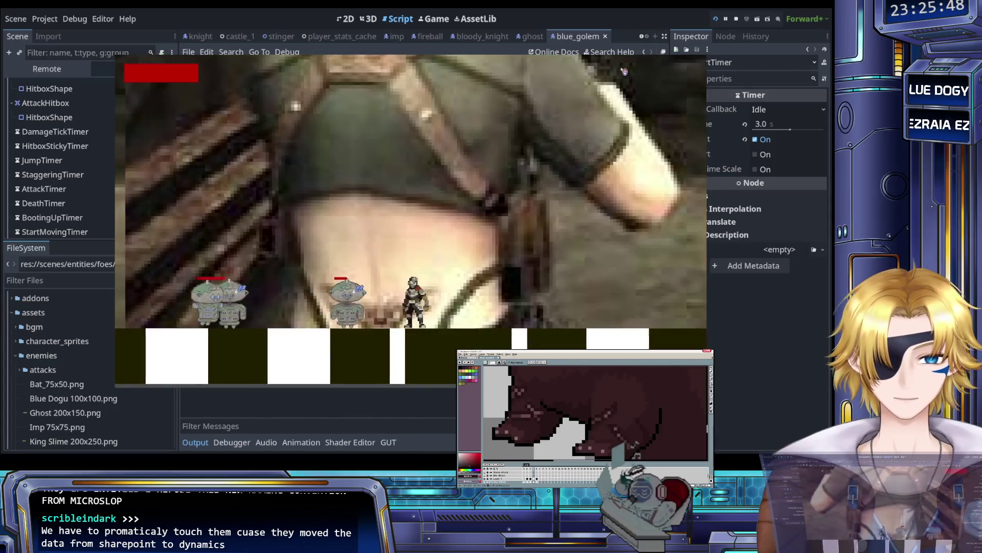
{"action": "key", "text": "Escape"}
{"action": "left_click", "coordinate": [424, 199]}
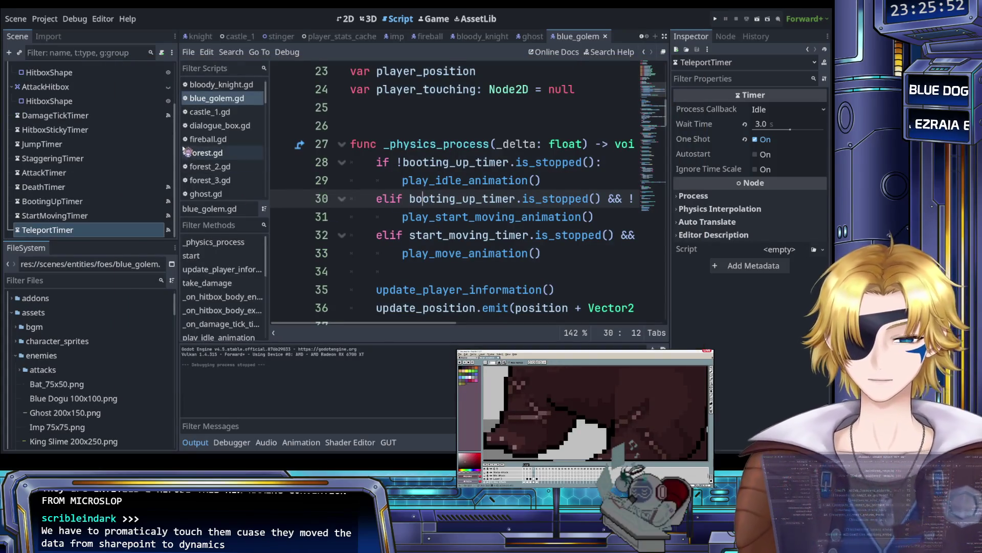
Step: Save the scene
{"action": "key", "text": "ctrl+s"}
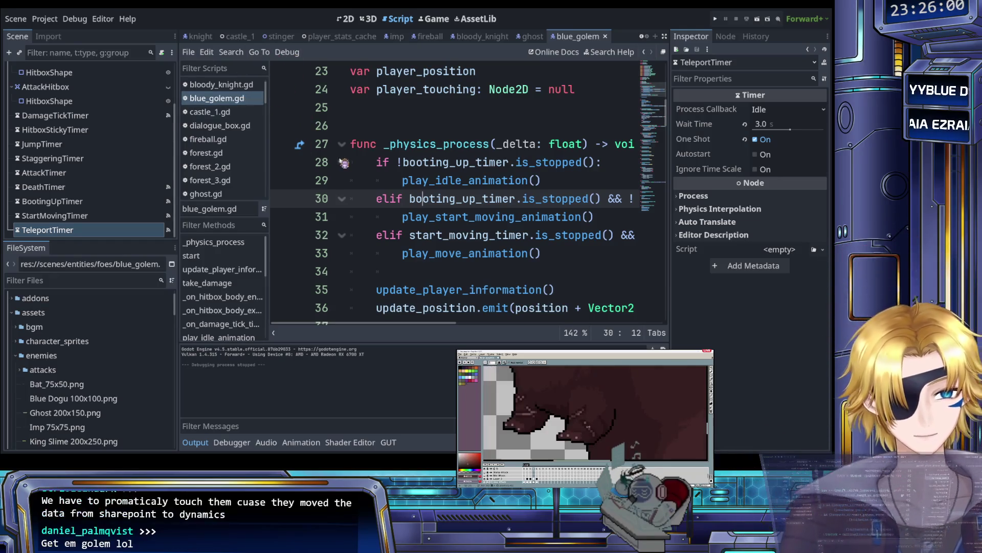
{"action": "scroll", "coordinate": [345, 162], "scroll_direction": "down", "scroll_amount": 20}
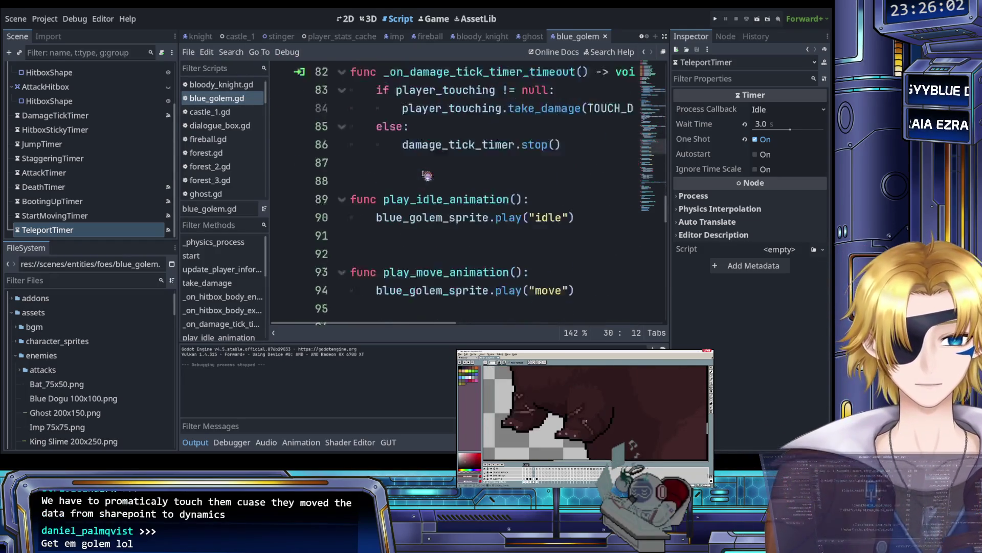
{"action": "scroll", "coordinate": [427, 175], "scroll_direction": "down", "scroll_amount": 20}
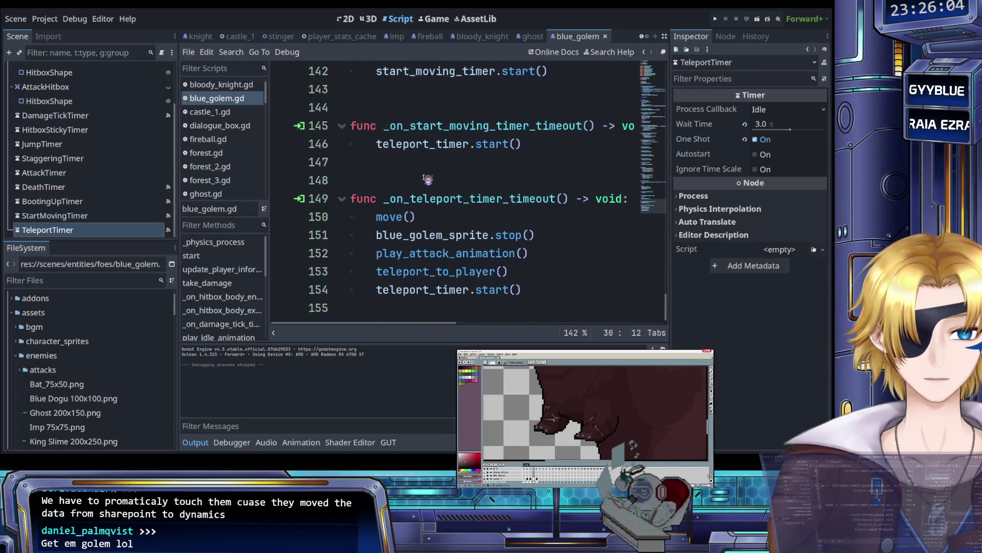
{"action": "scroll", "coordinate": [427, 181], "scroll_direction": "up", "scroll_amount": 4}
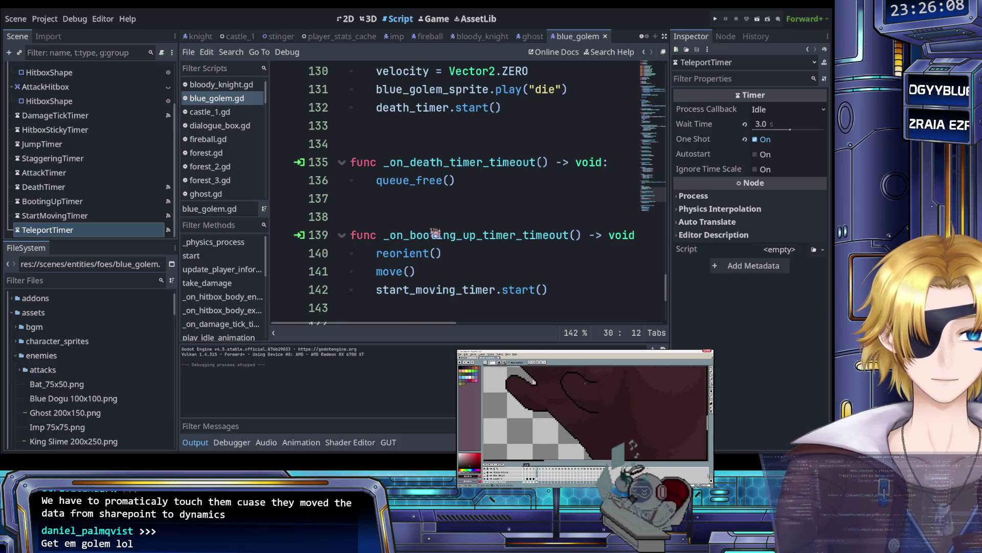
{"action": "scroll", "coordinate": [430, 229], "scroll_direction": "down", "scroll_amount": 4}
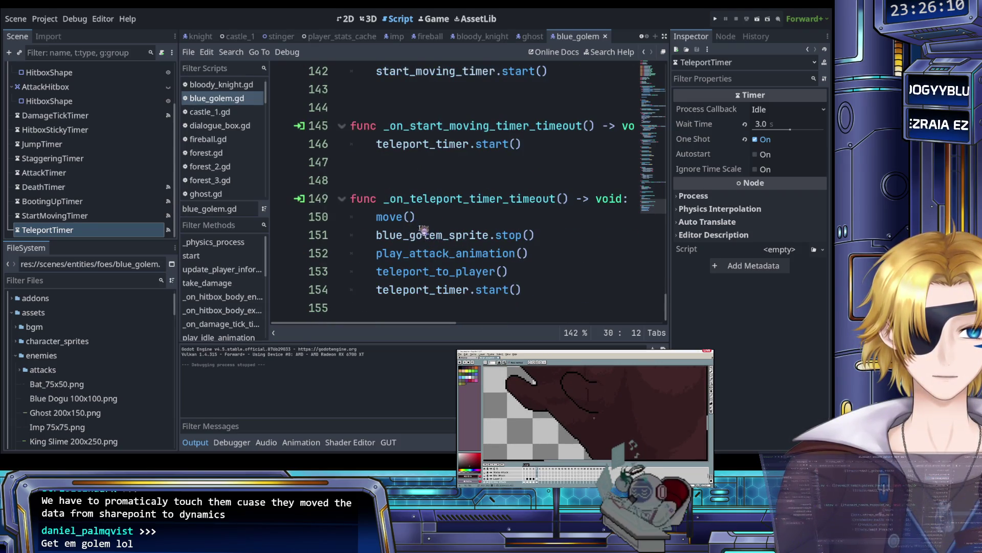
Step: Select and delete the move() call on line 150, then undo the deletion
{"action": "left_click", "coordinate": [412, 260]}
{"action": "left_click", "coordinate": [401, 217]}
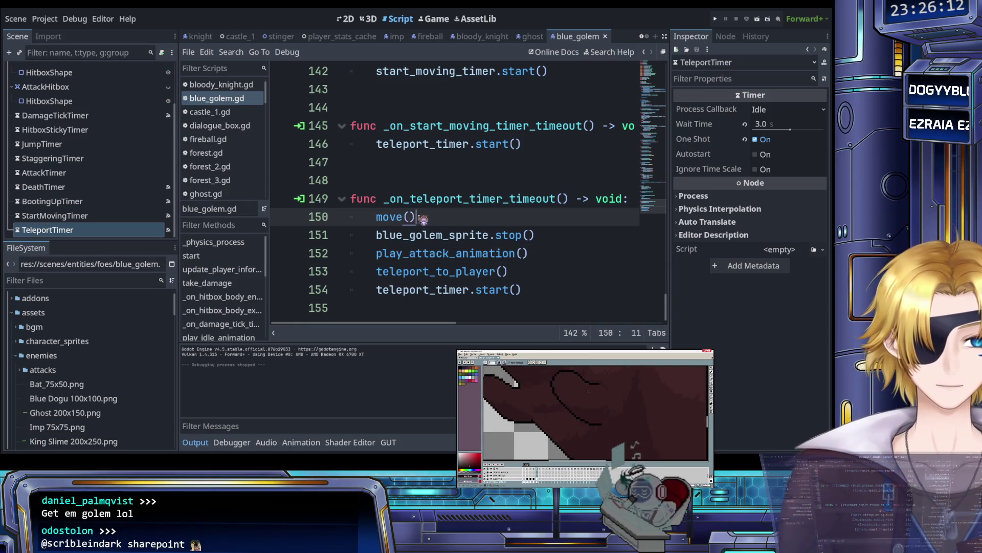
{"action": "left_click", "coordinate": [417, 215]}
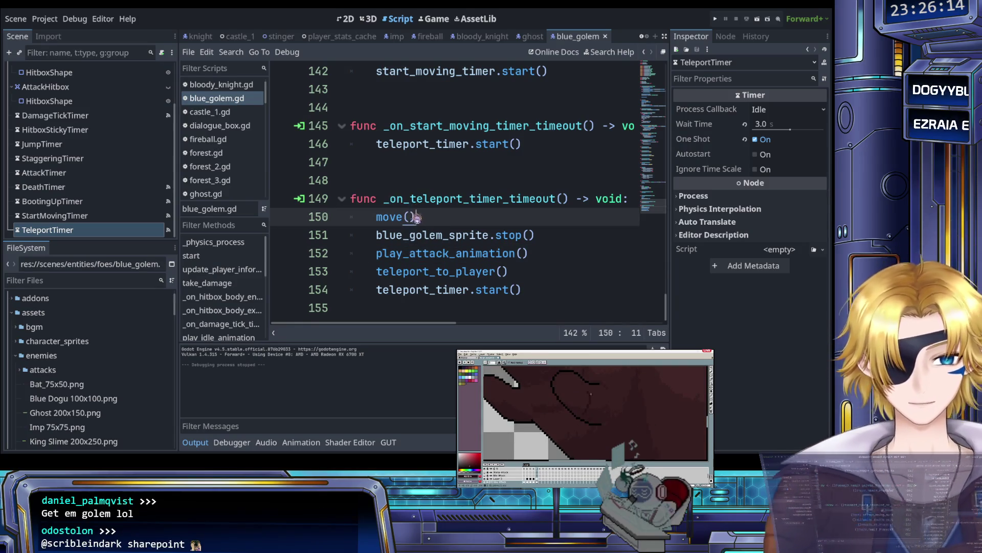
{"action": "key", "text": "shift+Home"}
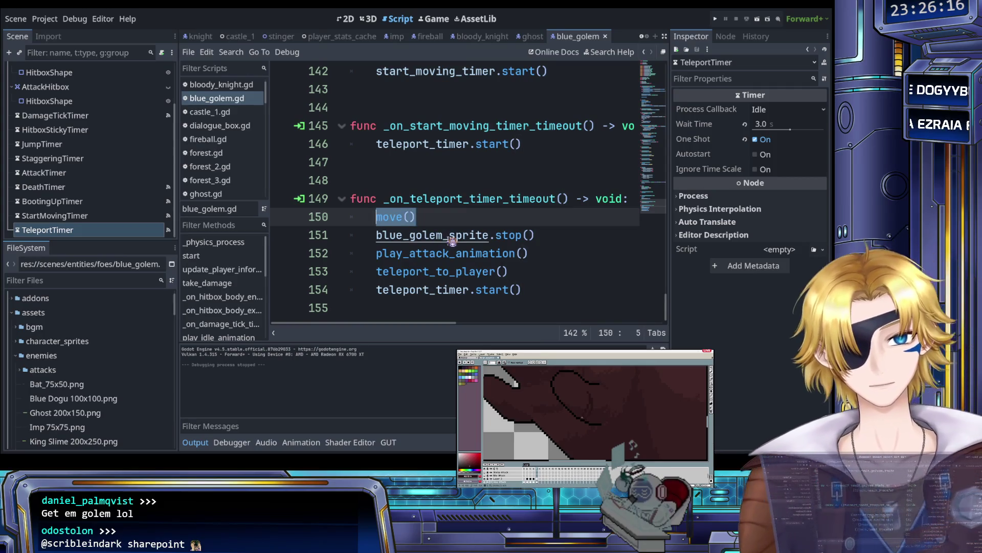
{"action": "scroll", "coordinate": [493, 218], "scroll_direction": "up", "scroll_amount": 2}
{"action": "scroll", "coordinate": [481, 222], "scroll_direction": "up", "scroll_amount": 1}
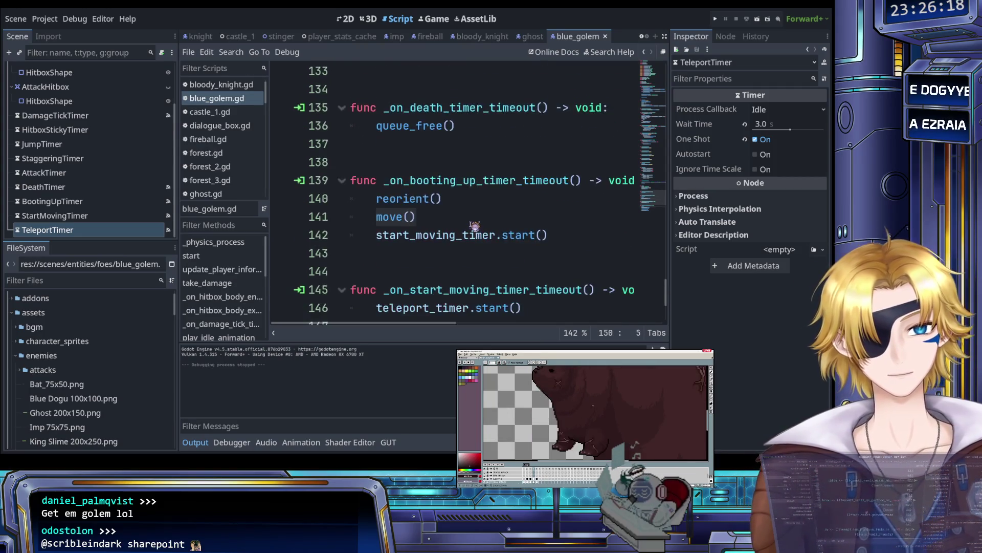
{"action": "scroll", "coordinate": [472, 226], "scroll_direction": "down", "scroll_amount": 3}
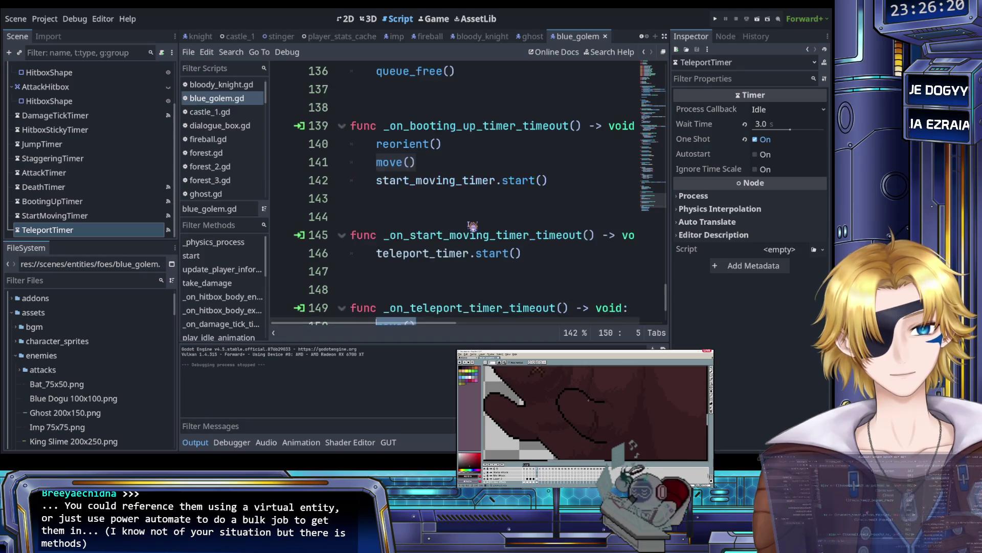
{"action": "scroll", "coordinate": [472, 225], "scroll_direction": "up", "scroll_amount": 2}
{"action": "scroll", "coordinate": [472, 226], "scroll_direction": "down", "scroll_amount": 2}
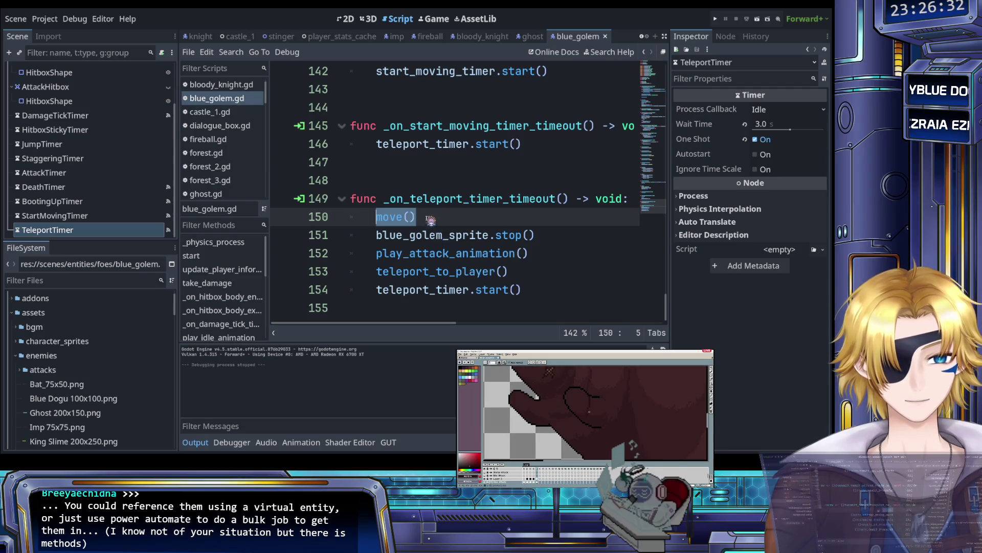
{"action": "key", "text": "BackSpace"}
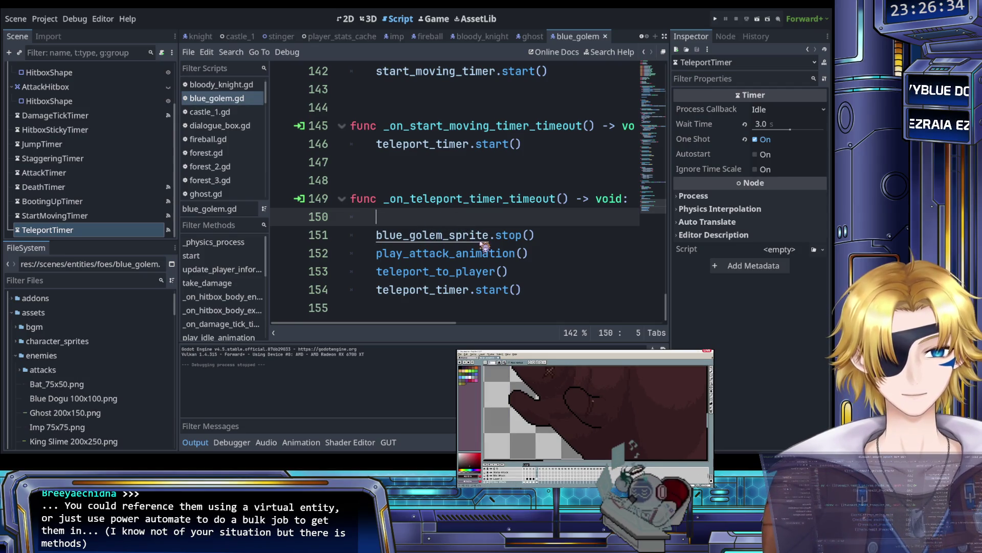
{"action": "key", "text": "ctrl+z"}
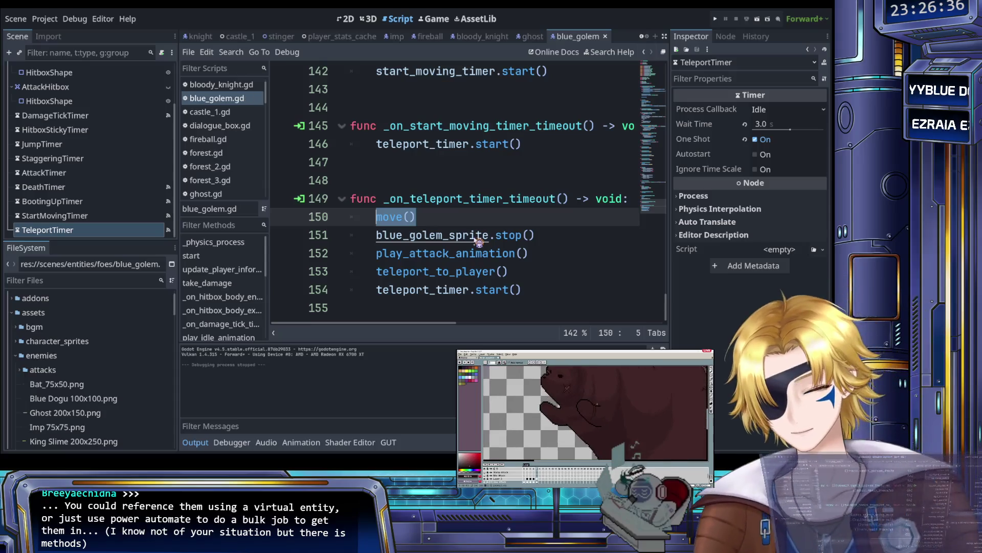
{"action": "left_click_drag", "start_coordinate": [437, 218], "coordinate": [382, 218]}
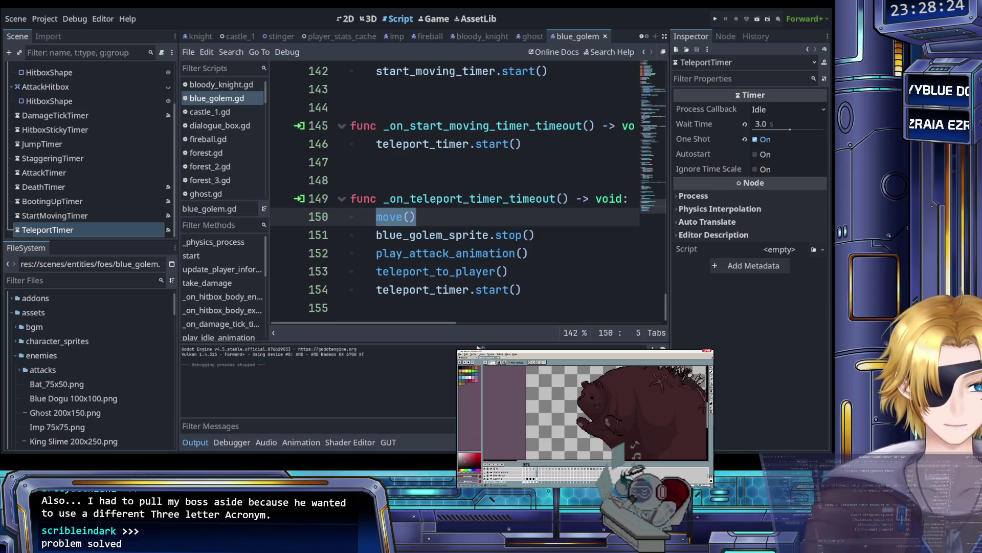
Step: Delete the move() call at the start of _on_teleport_timer_timeout, including its empty line
{"action": "left_click", "coordinate": [437, 272]}
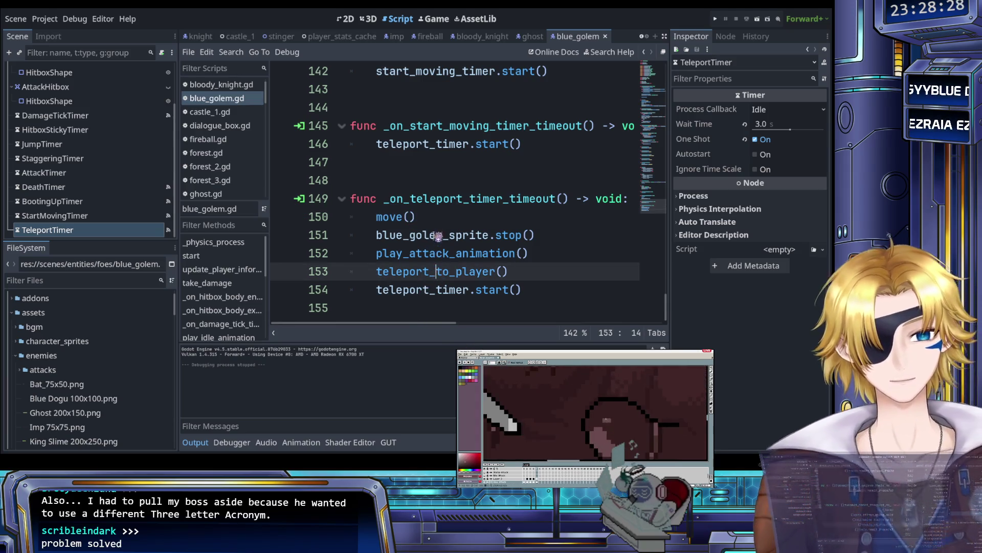
{"action": "left_click", "coordinate": [436, 219]}
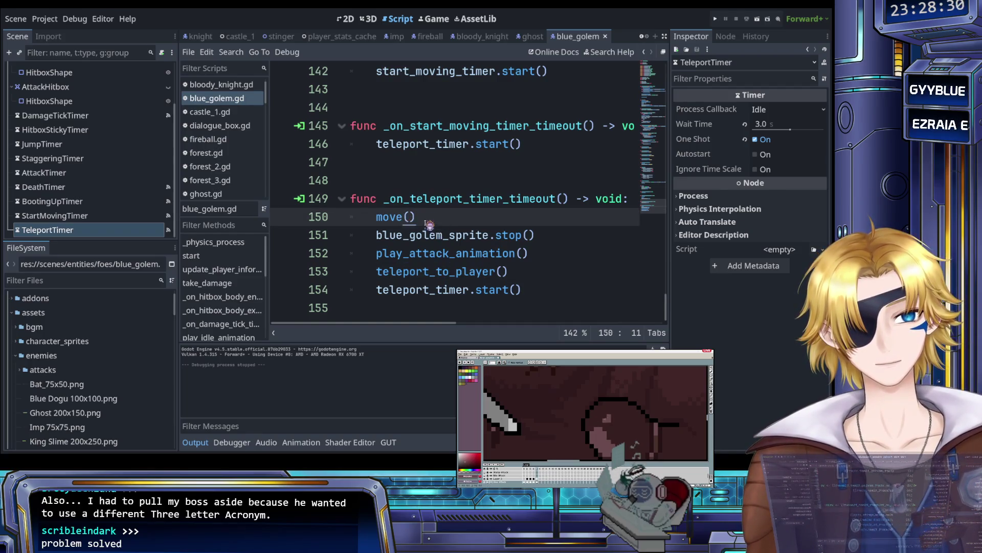
{"action": "left_click_drag", "start_coordinate": [417, 217], "coordinate": [376, 217]}
{"action": "key", "text": "BackSpace"}
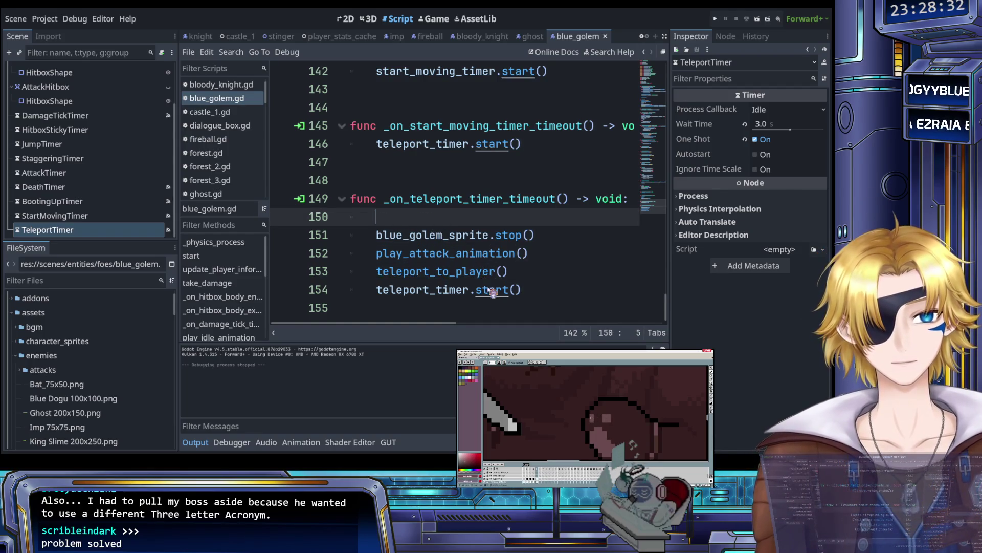
{"action": "key", "text": "BackSpace"}
{"action": "key", "text": "BackSpace"}
Step: Try inserting move() above the play_attack_animation() call, save, then take that line back
{"action": "left_click", "coordinate": [532, 253]}
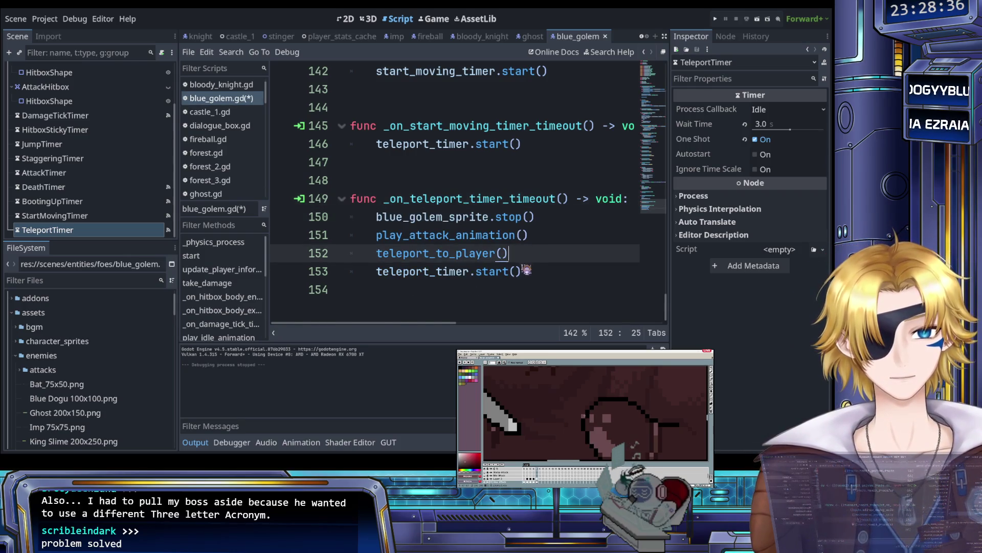
{"action": "scroll", "coordinate": [526, 269], "scroll_direction": "up", "scroll_amount": 5}
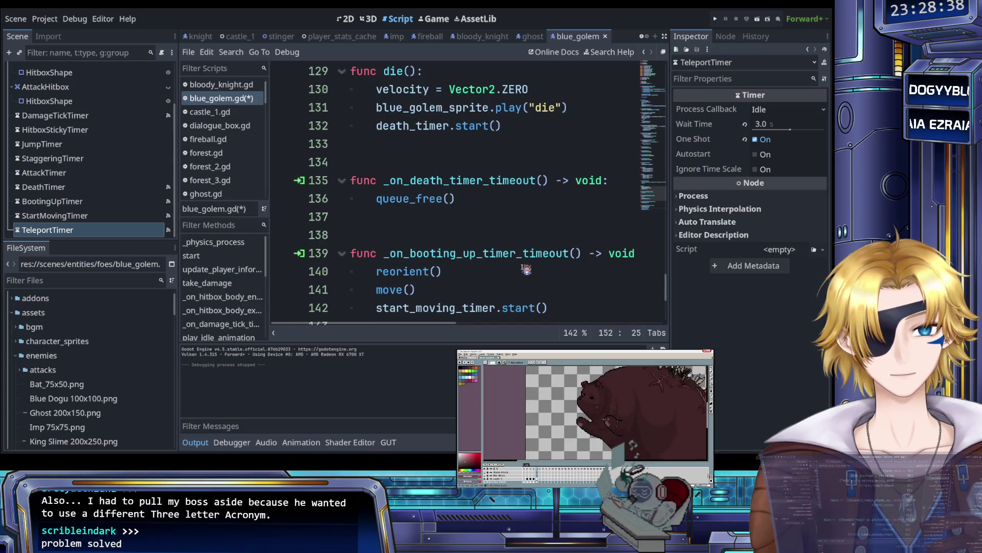
{"action": "scroll", "coordinate": [526, 269], "scroll_direction": "down", "scroll_amount": 4}
{"action": "scroll", "coordinate": [484, 260], "scroll_direction": "down", "scroll_amount": 1}
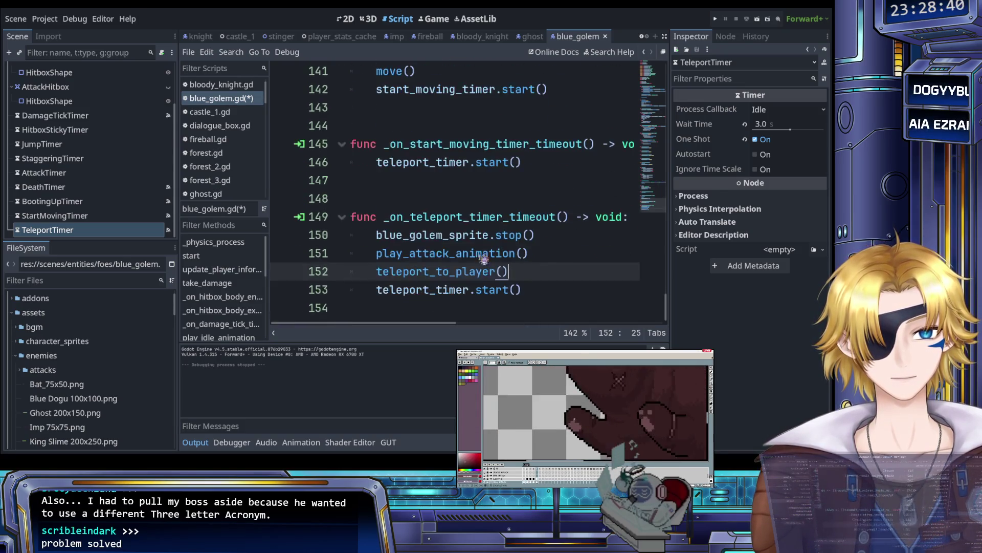
{"action": "left_click", "coordinate": [378, 236]}
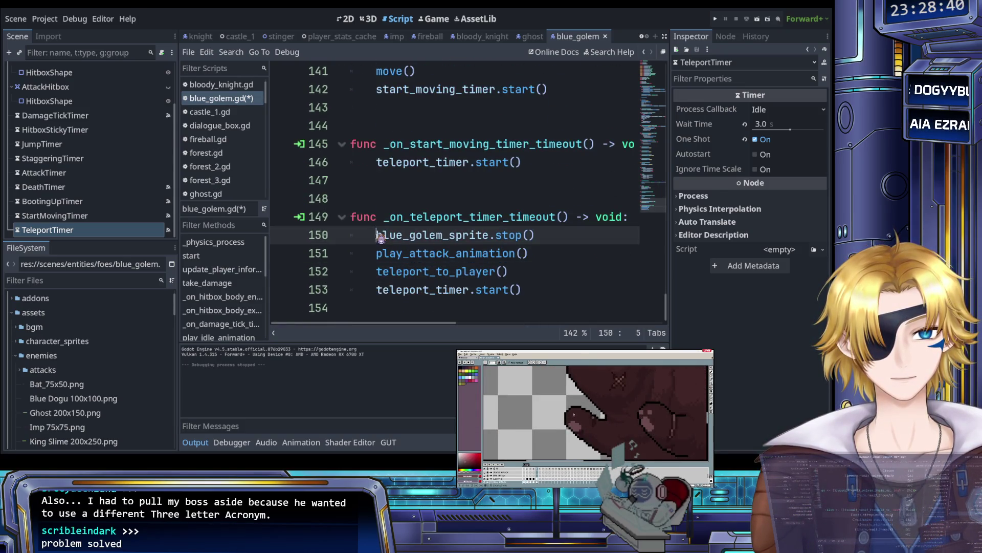
{"action": "left_click", "coordinate": [483, 255], "text": "ctrl"}
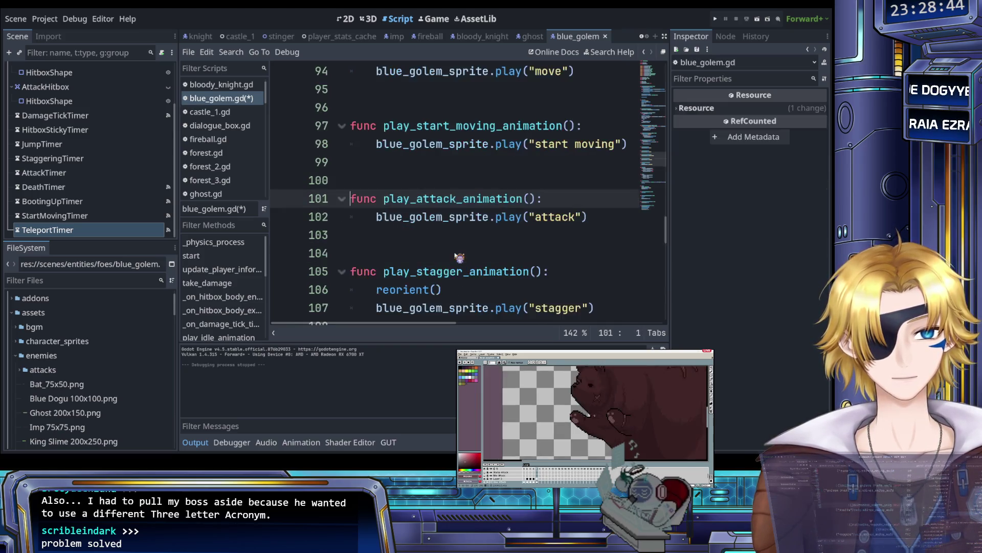
{"action": "scroll", "coordinate": [460, 260], "scroll_direction": "down", "scroll_amount": 13}
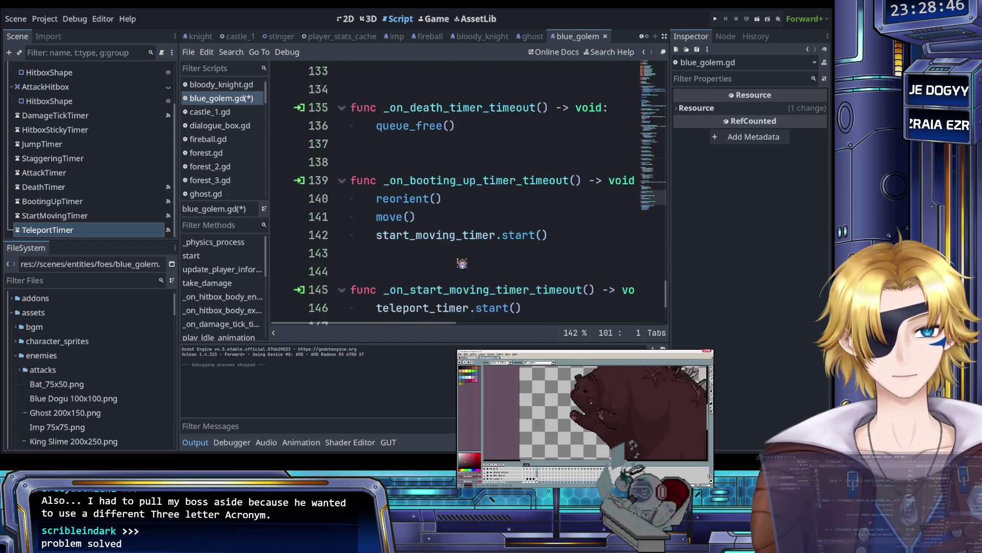
{"action": "scroll", "coordinate": [462, 263], "scroll_direction": "down", "scroll_amount": 3}
{"action": "left_click", "coordinate": [377, 253]}
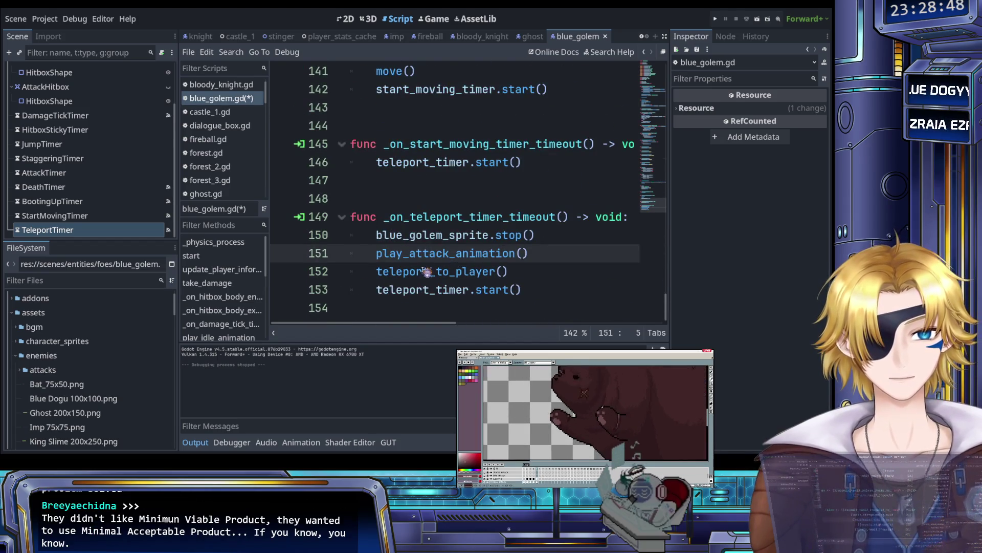
{"action": "key", "text": "Return"}
{"action": "key", "text": "Up"}
{"action": "type", "text": "move()"}
{"action": "key", "text": "ctrl+s"}
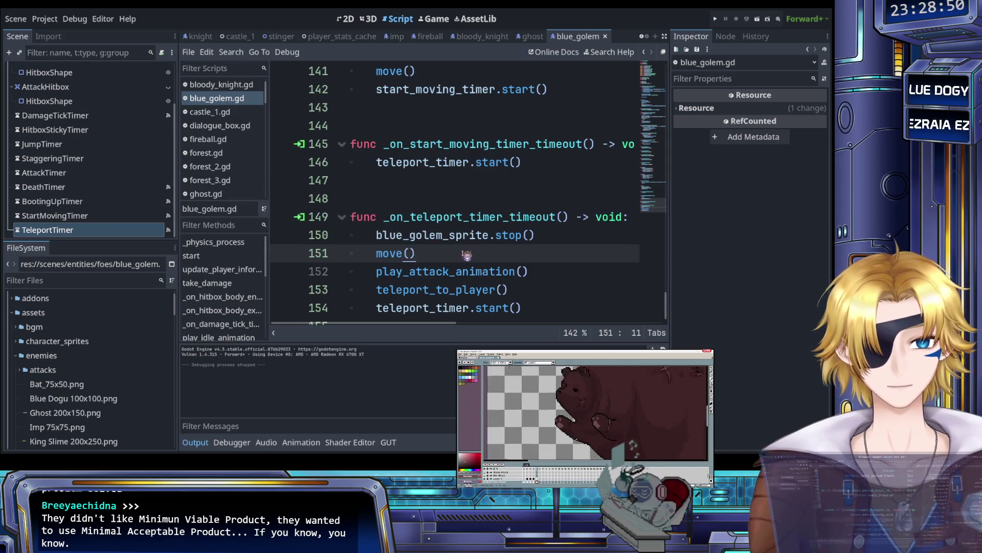
{"action": "key", "text": "BackSpace"}
{"action": "key", "text": "BackSpace"}
{"action": "key", "text": "BackSpace"}
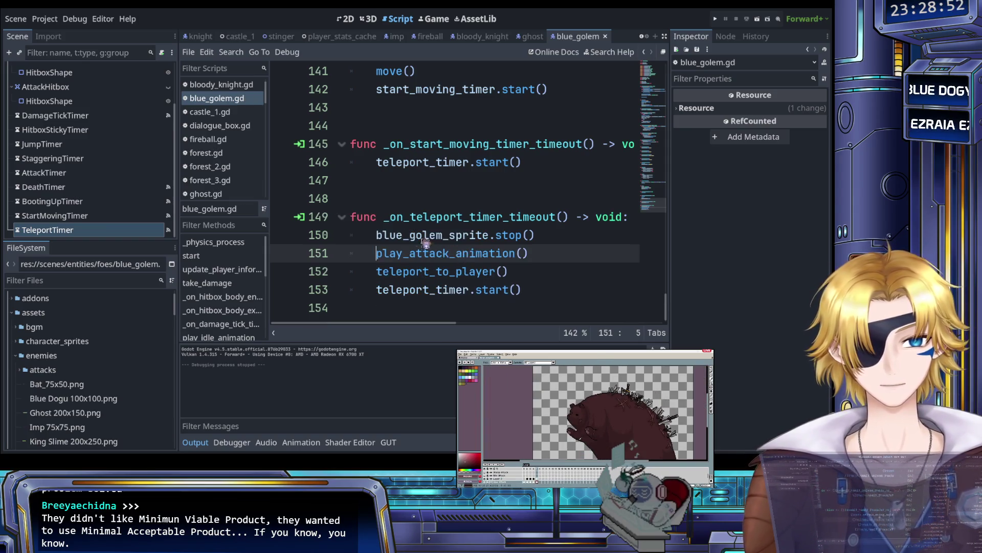
Step: Insert move() on a new line above the sprite stop call, then check the boot-up handler's move()
{"action": "left_click", "coordinate": [379, 235]}
{"action": "key", "text": "Return"}
{"action": "key", "text": "Up"}
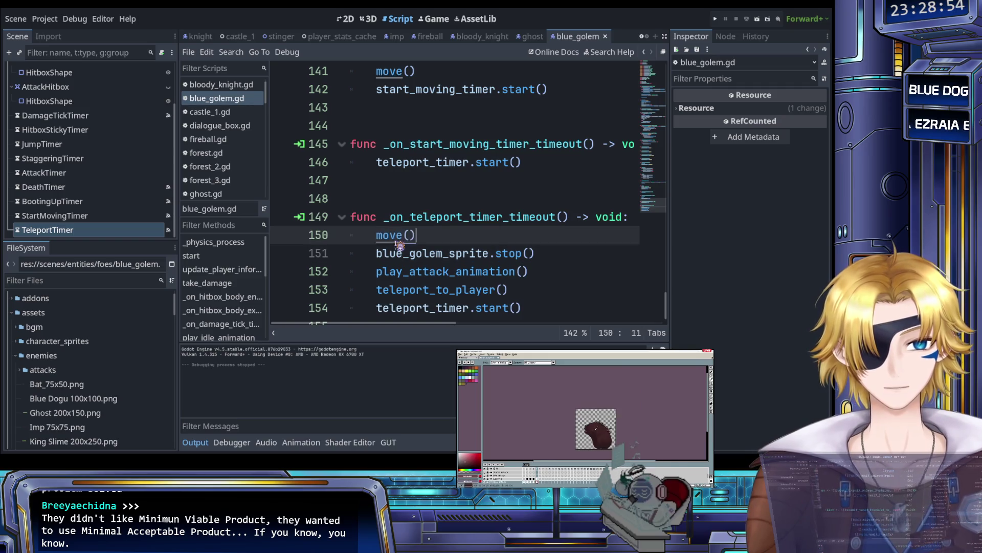
{"action": "type", "text": "move()"}
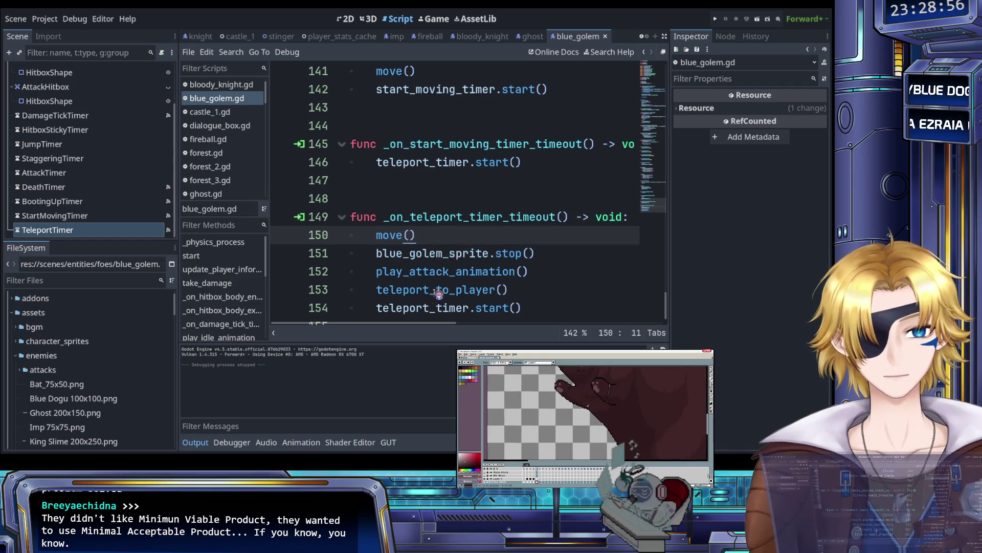
{"action": "left_click", "coordinate": [434, 289]}
{"action": "scroll", "coordinate": [431, 276], "scroll_direction": "down", "scroll_amount": 1}
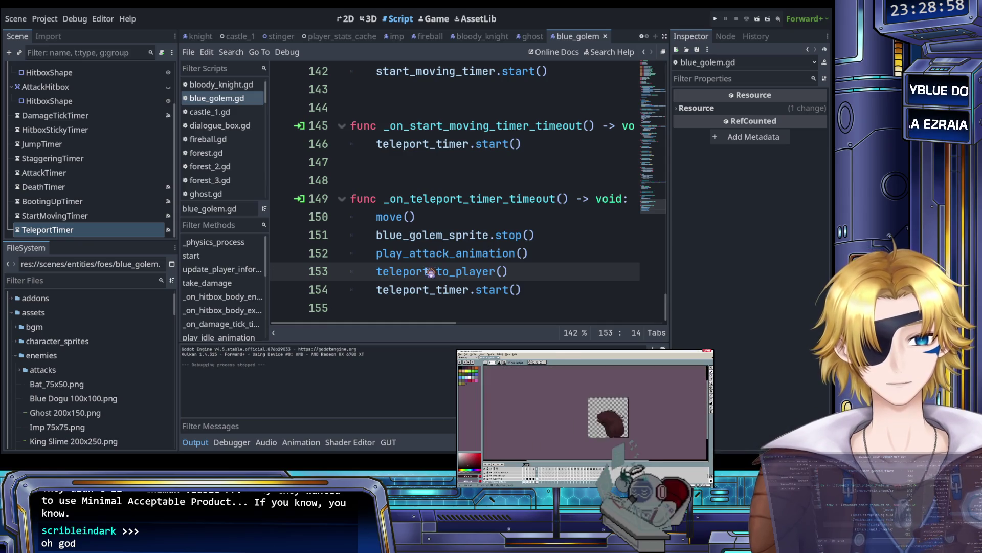
{"action": "scroll", "coordinate": [552, 236], "scroll_direction": "up", "scroll_amount": 4}
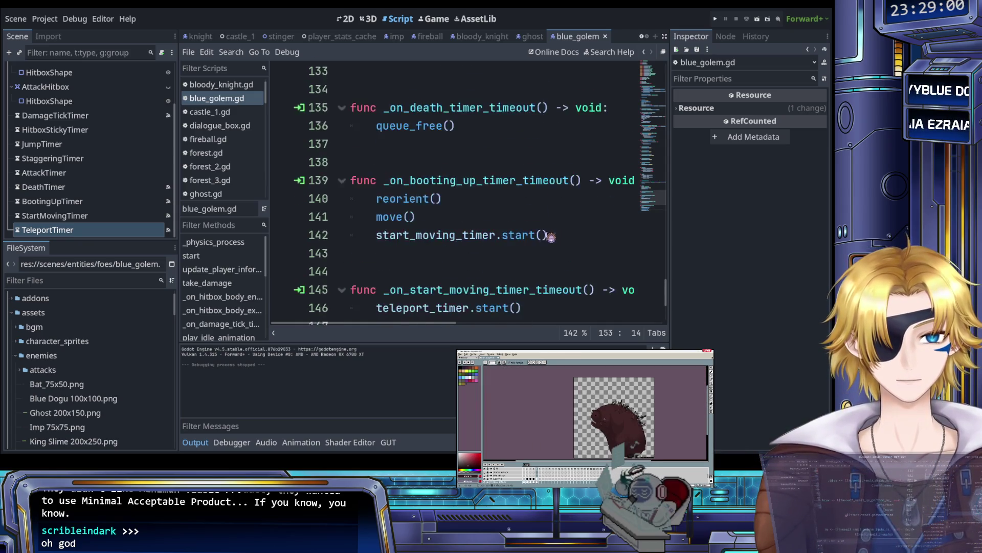
{"action": "left_click", "coordinate": [400, 272]}
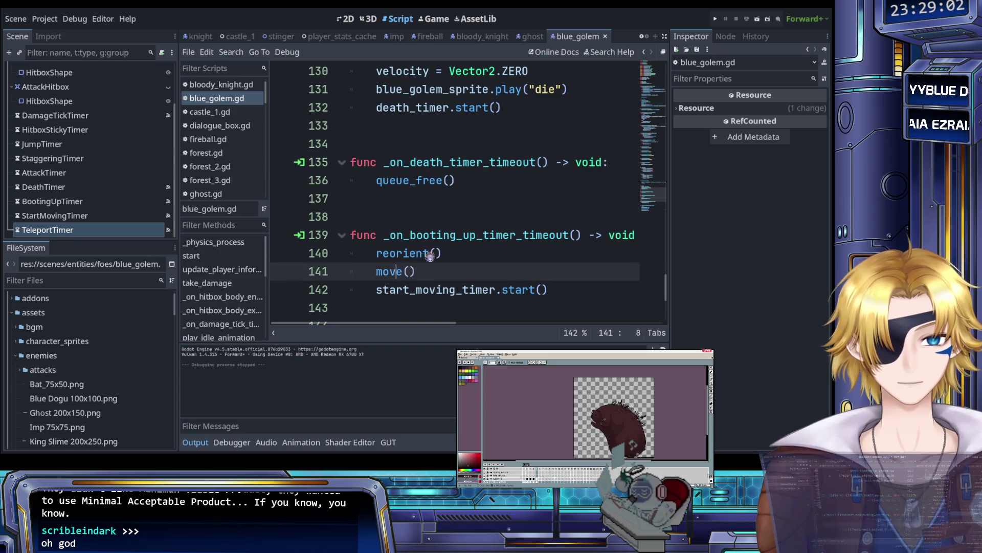
Step: Remove the leading move() again, put move() right after teleport_to_player(), and save the script
{"action": "scroll", "coordinate": [402, 253], "scroll_direction": "down", "scroll_amount": 4}
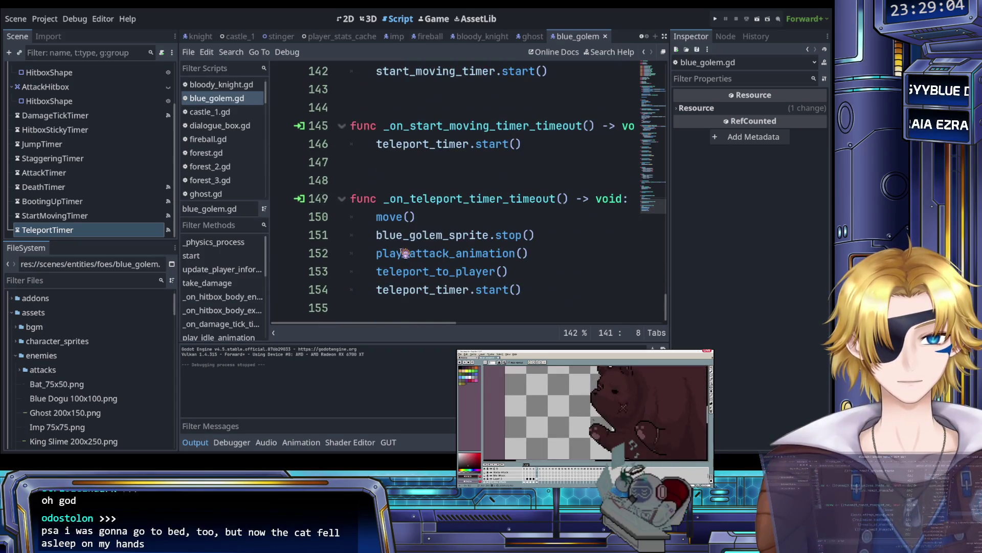
{"action": "double_click", "coordinate": [392, 218]}
{"action": "key", "text": "BackSpace"}
{"action": "key", "text": "Delete"}
{"action": "key", "text": "Delete"}
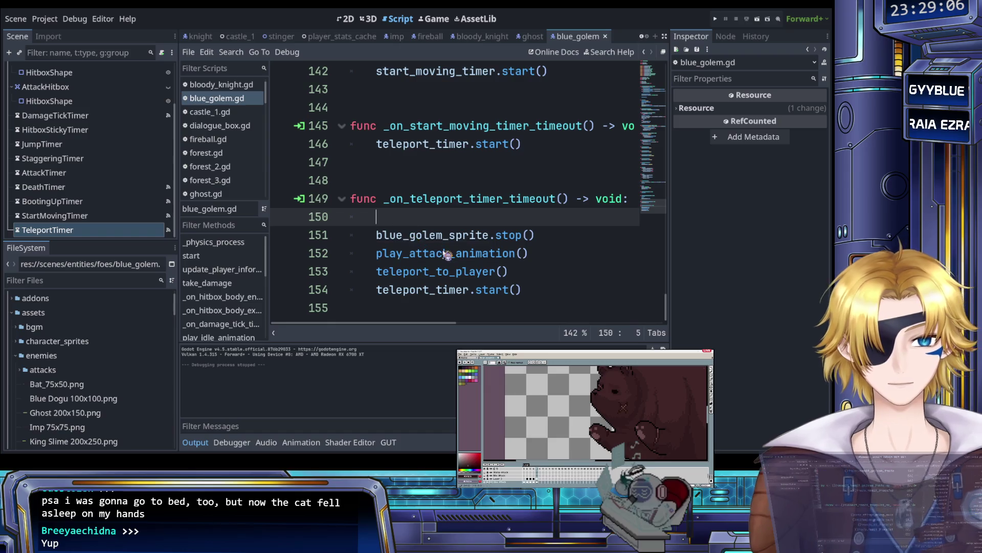
{"action": "key", "text": "BackSpace"}
{"action": "key", "text": "BackSpace"}
{"action": "left_click", "coordinate": [533, 258]}
{"action": "key", "text": "Return"}
{"action": "type", "text": "move()"}
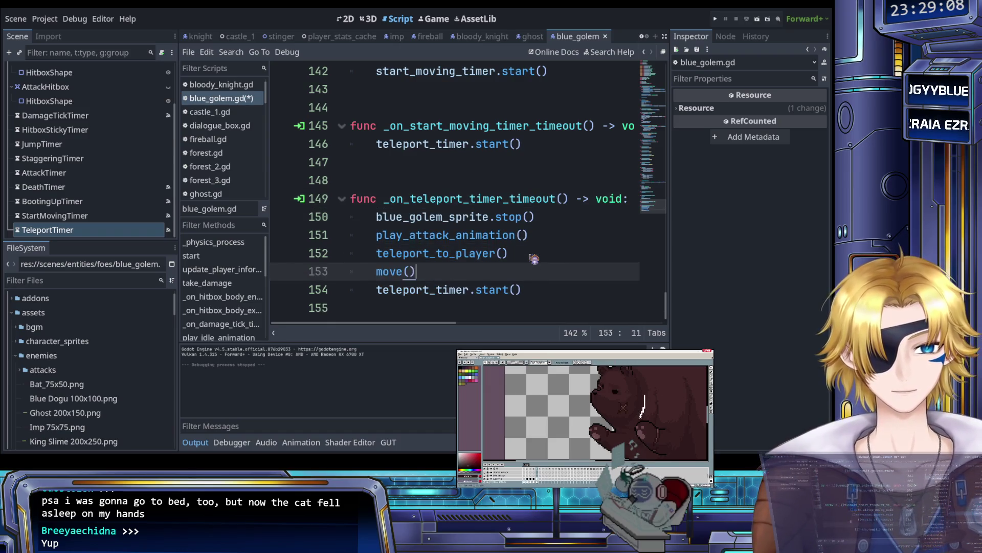
{"action": "key", "text": "ctrl+s"}
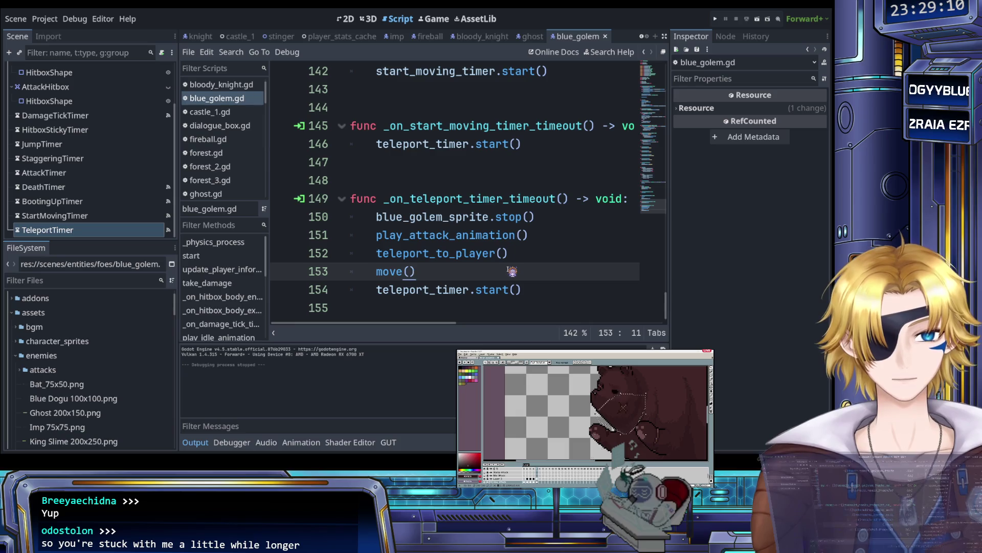
{"action": "scroll", "coordinate": [512, 272], "scroll_direction": "up", "scroll_amount": 2}
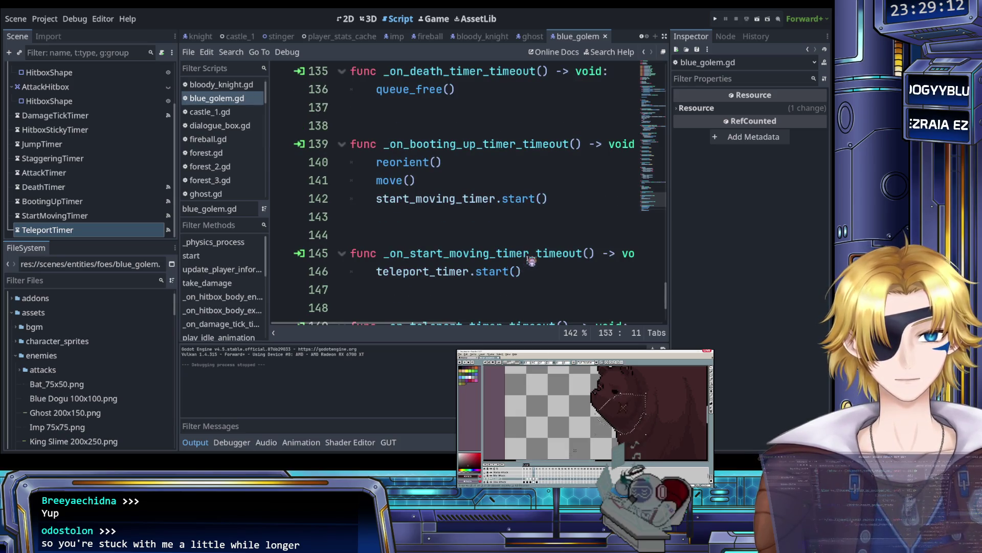
{"action": "scroll", "coordinate": [527, 261], "scroll_direction": "up", "scroll_amount": 3}
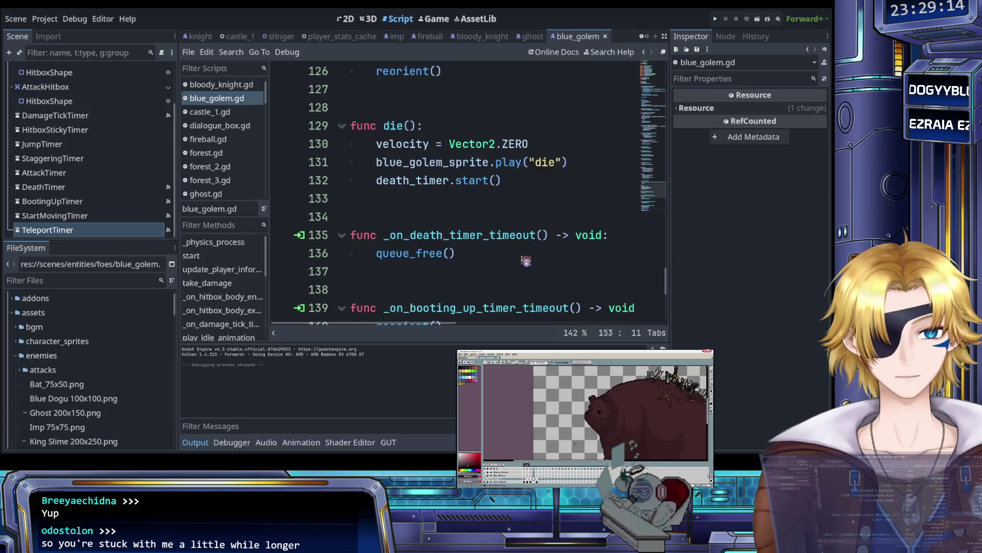
{"action": "scroll", "coordinate": [526, 261], "scroll_direction": "down", "scroll_amount": 1}
{"action": "scroll", "coordinate": [526, 261], "scroll_direction": "down", "scroll_amount": 1}
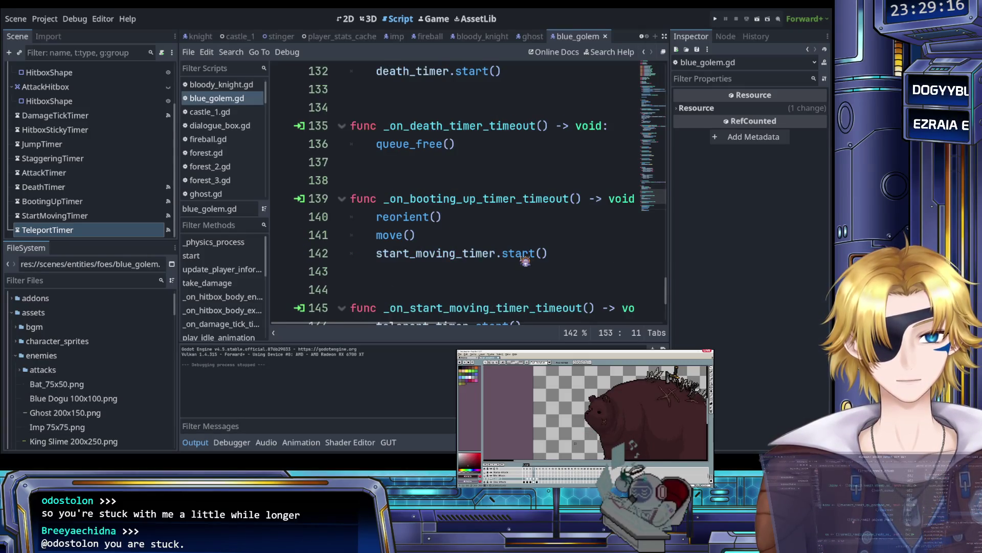
{"action": "scroll", "coordinate": [524, 261], "scroll_direction": "down", "scroll_amount": 3}
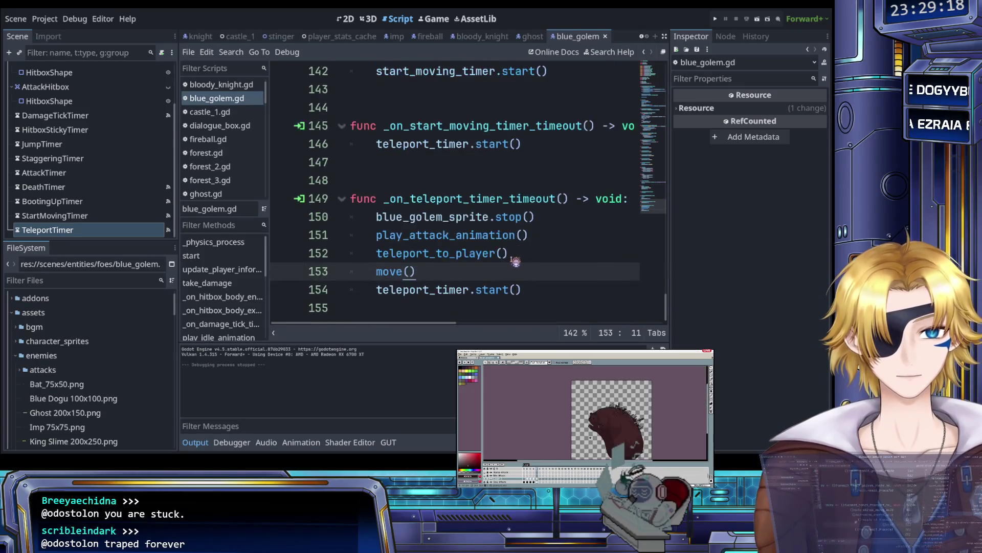
{"action": "left_click", "coordinate": [474, 255]}
{"action": "left_click", "coordinate": [468, 219]}
{"action": "left_click", "coordinate": [455, 235]}
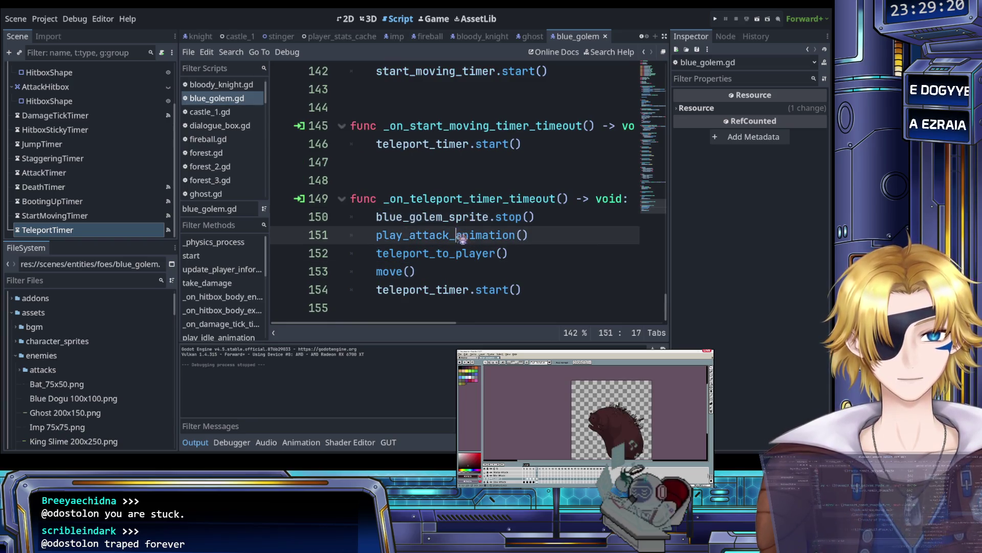
{"action": "left_click", "coordinate": [448, 239], "text": "ctrl"}
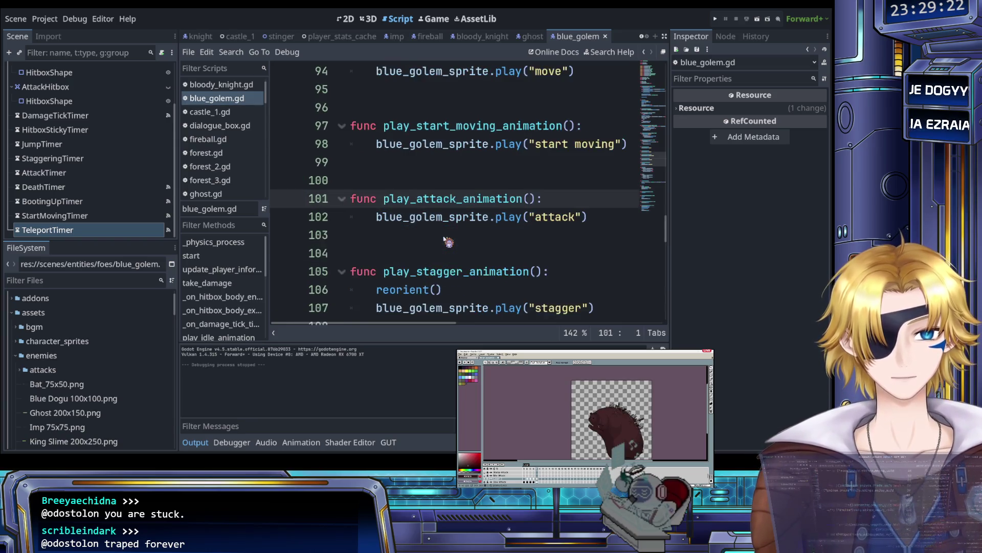
{"action": "scroll", "coordinate": [449, 242], "scroll_direction": "up", "scroll_amount": 20}
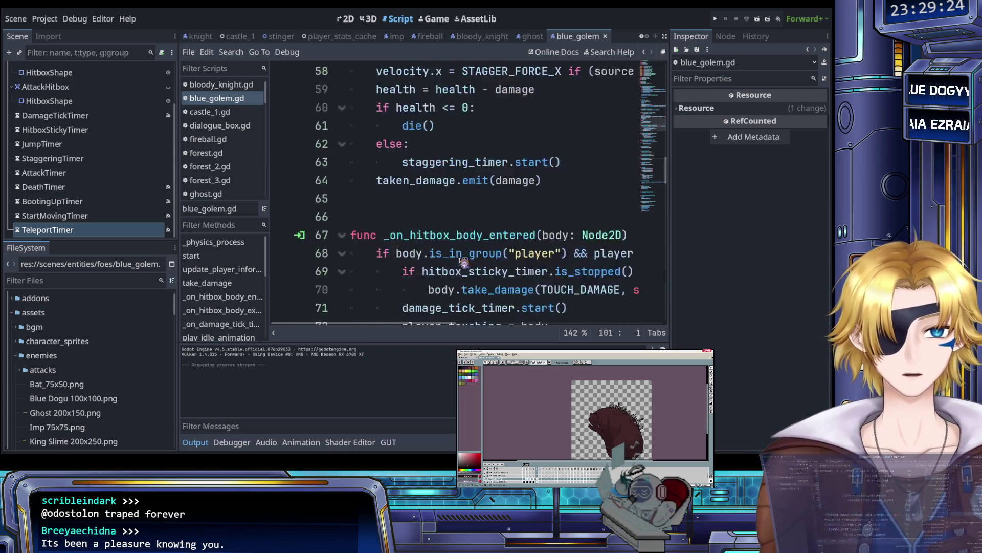
{"action": "scroll", "coordinate": [464, 263], "scroll_direction": "up", "scroll_amount": 5}
{"action": "scroll", "coordinate": [458, 251], "scroll_direction": "down", "scroll_amount": 4}
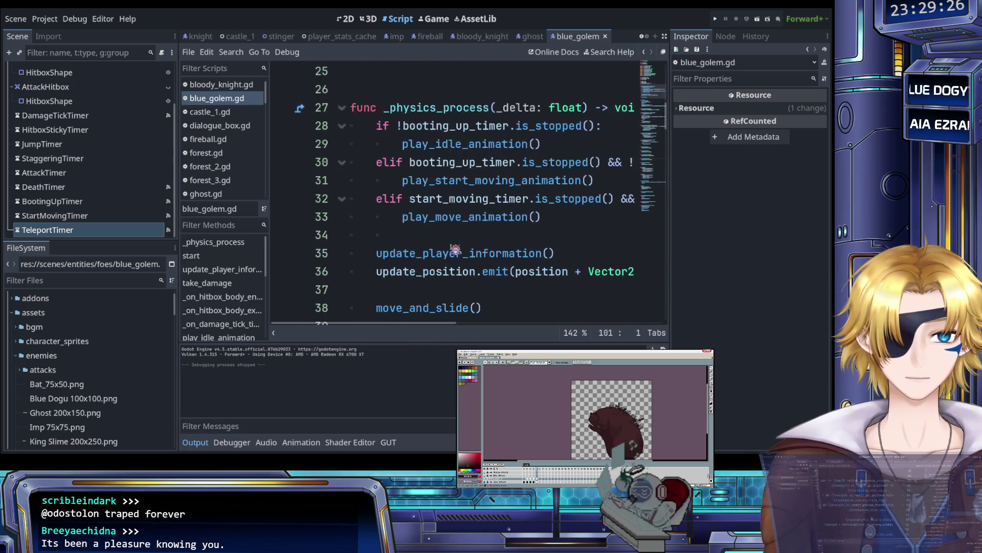
{"action": "scroll", "coordinate": [455, 246], "scroll_direction": "up", "scroll_amount": 1}
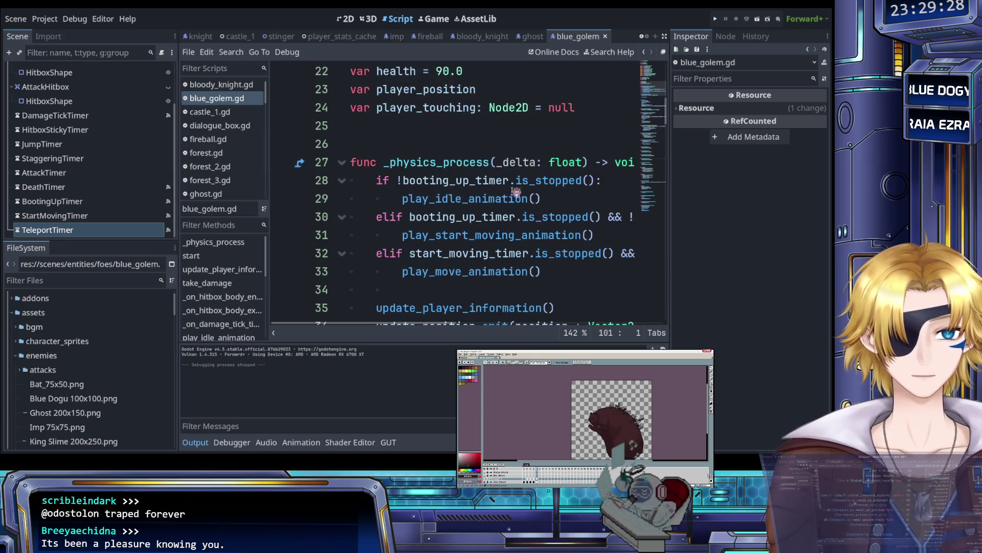
{"action": "left_click", "coordinate": [604, 182]}
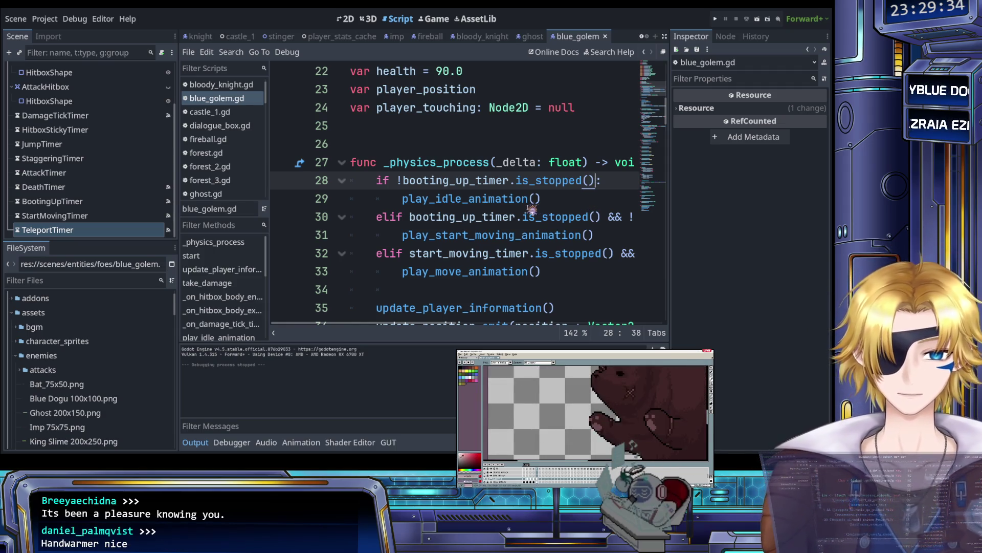
{"action": "left_click", "coordinate": [379, 182]}
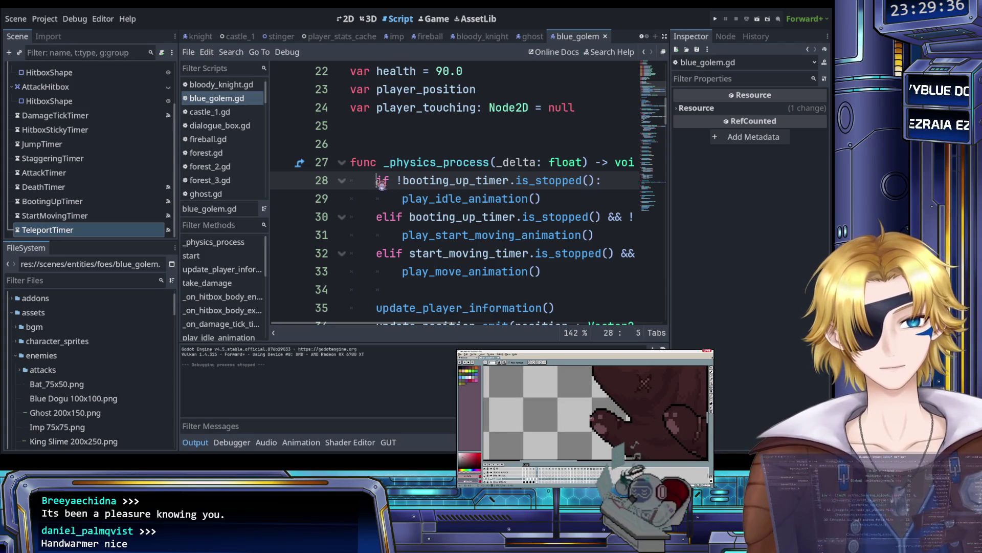
Step: Change the original if to elif and begin a new first branch 'if blue_golem_sprite.animation'
{"action": "type", "text": "el"}
{"action": "key", "text": "Left"}
{"action": "key", "text": "Left"}
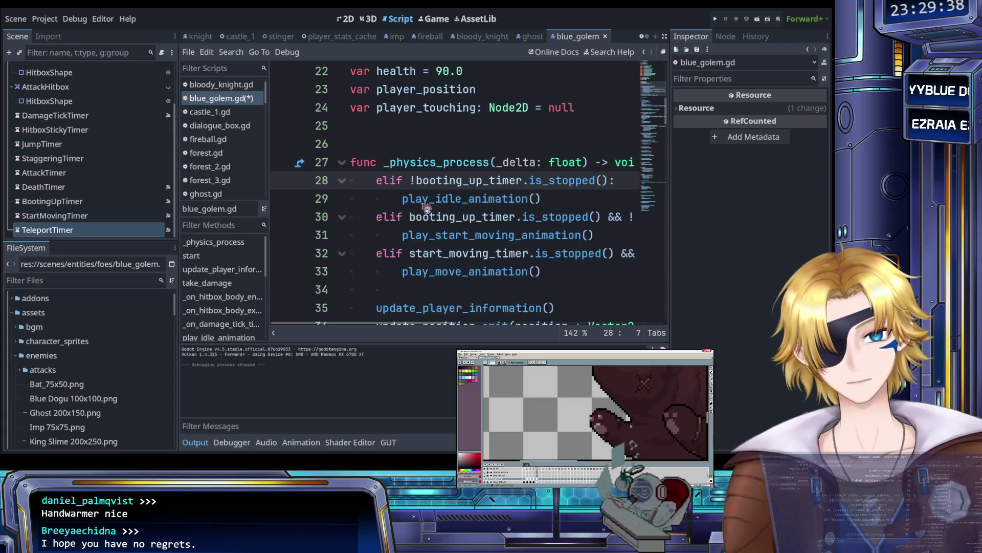
{"action": "key", "text": "Return"}
{"action": "key", "text": "Up"}
{"action": "type", "text": "if "}
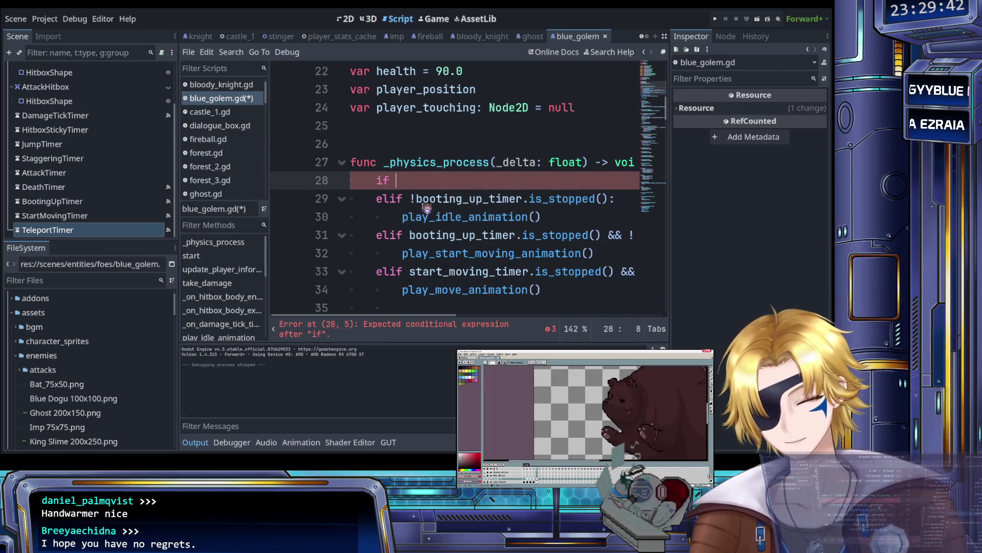
{"action": "type", "text": "att"}
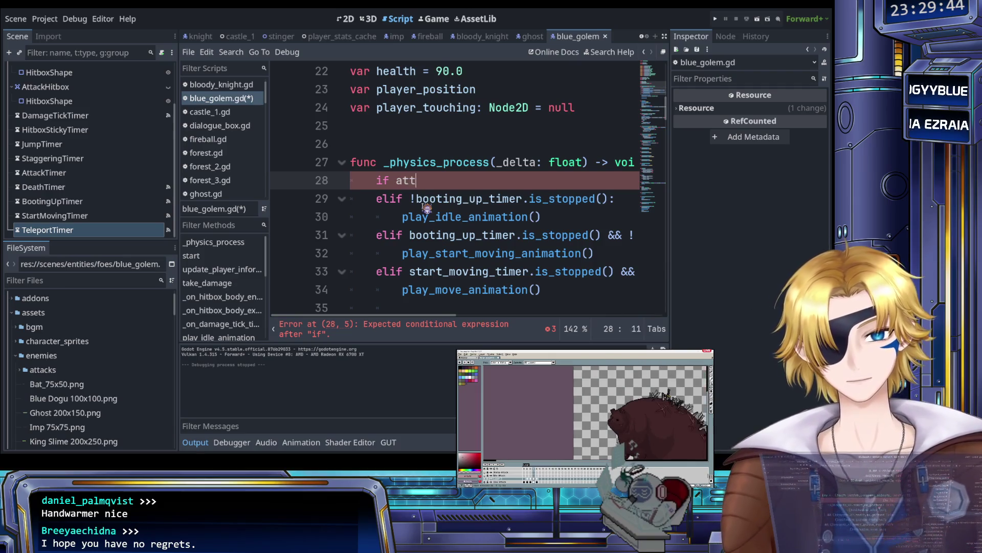
{"action": "key", "text": "BackSpace"}
{"action": "key", "text": "BackSpace"}
{"action": "key", "text": "BackSpace"}
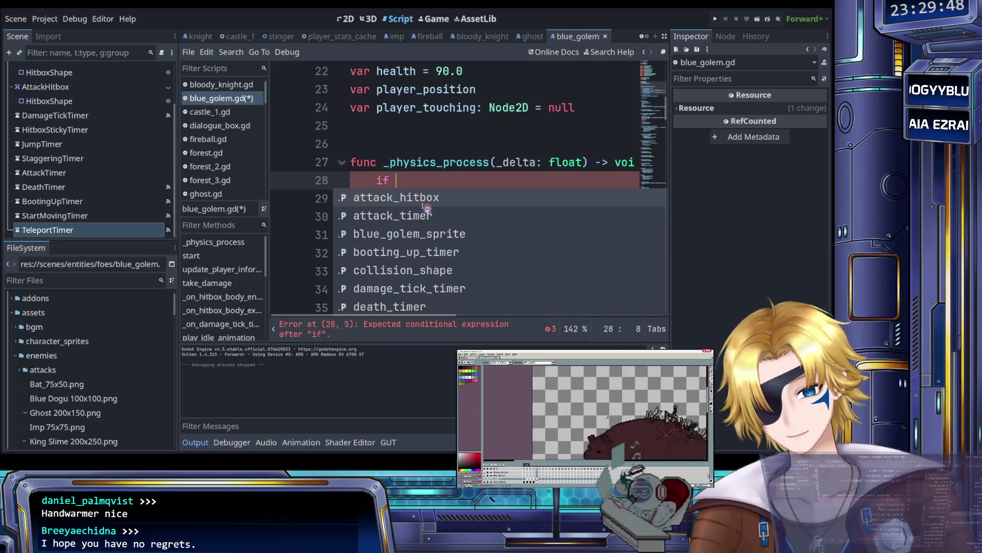
{"action": "type", "text": "spr"}
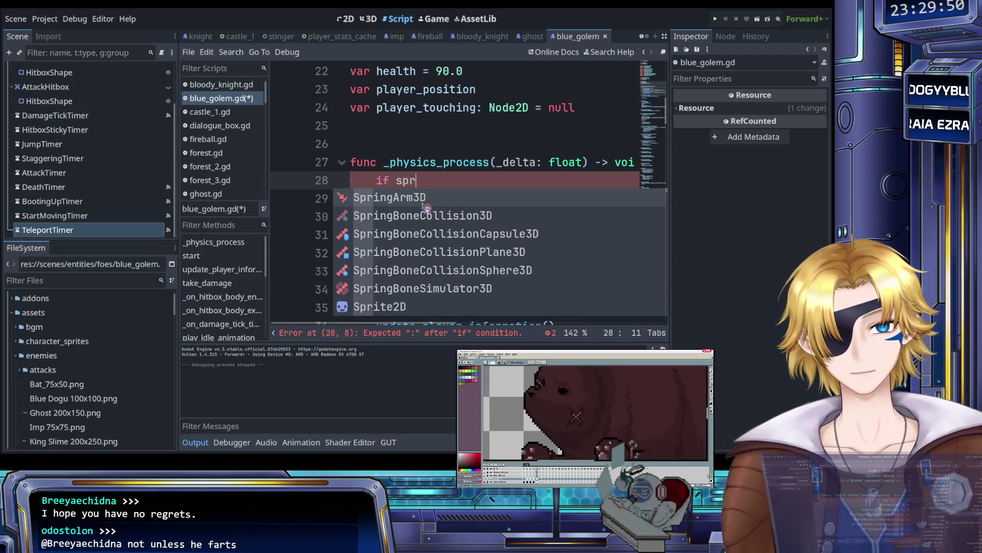
{"action": "type", "text": "ite"}
{"action": "key", "text": "Down"}
{"action": "key", "text": "Down"}
{"action": "key", "text": "Down"}
{"action": "key", "text": "Return"}
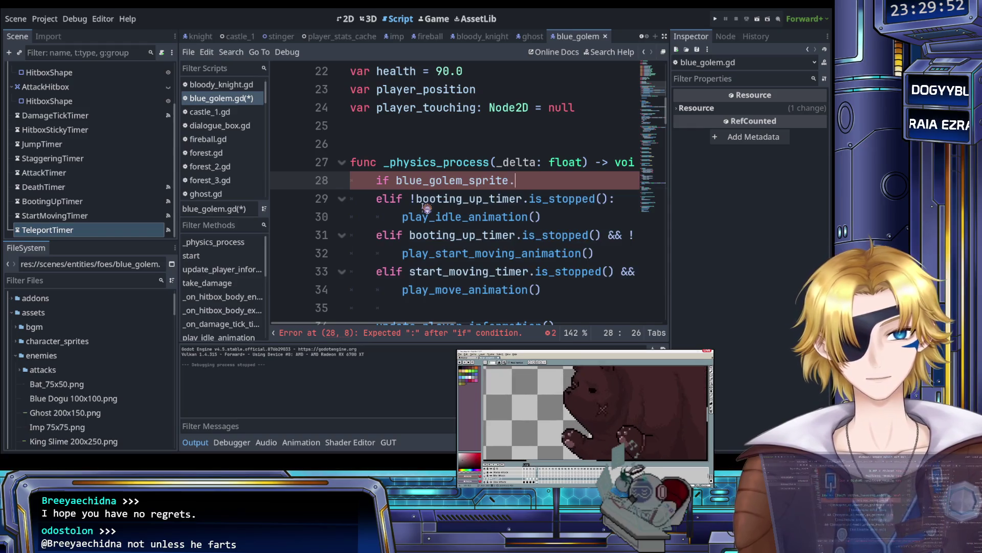
{"action": "type", "text": "."}
{"action": "key", "text": "Return"}
Step: Finish the condition as == "attack": with an indented pass body
{"action": "type", "text": "== "}
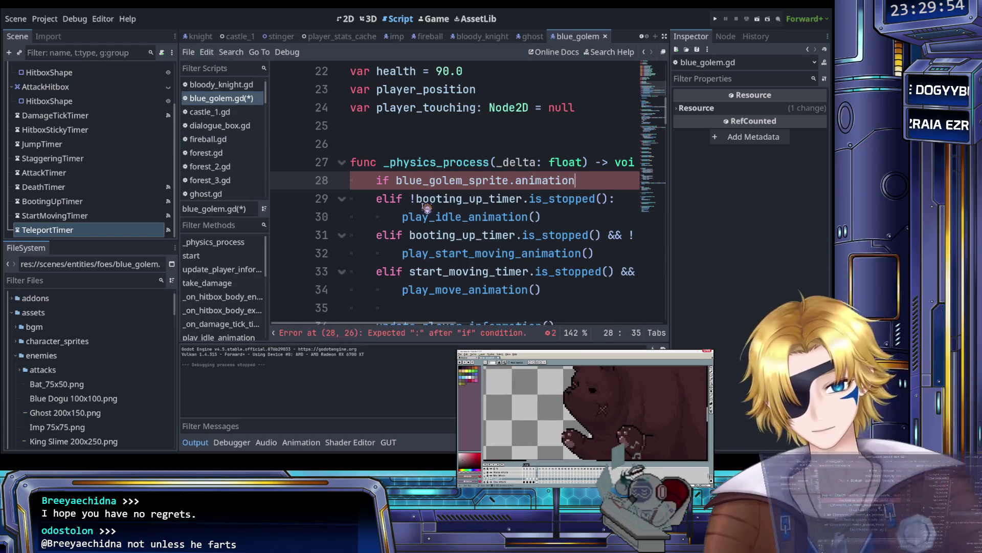
{"action": "type", "text": "\""}
{"action": "key", "text": "Escape"}
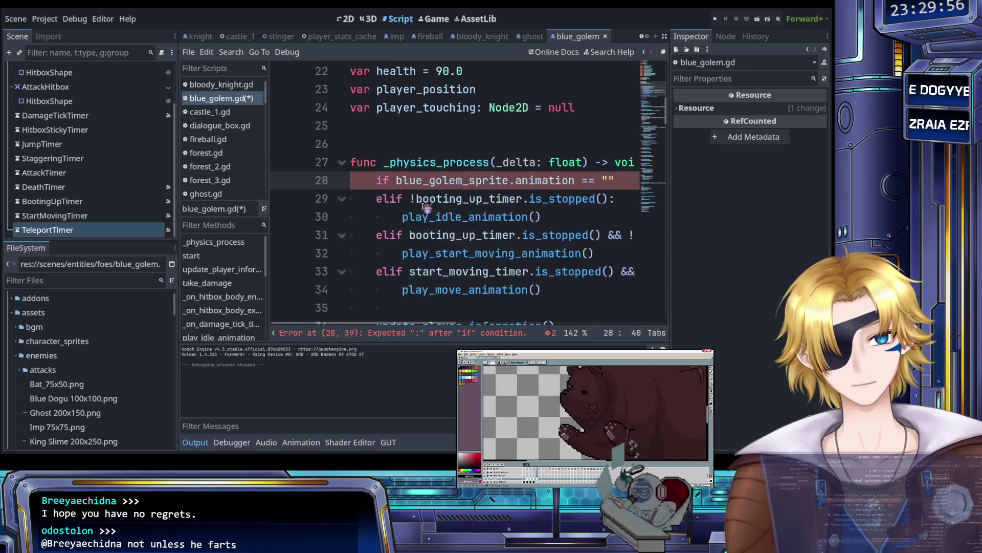
{"action": "key", "text": "Right"}
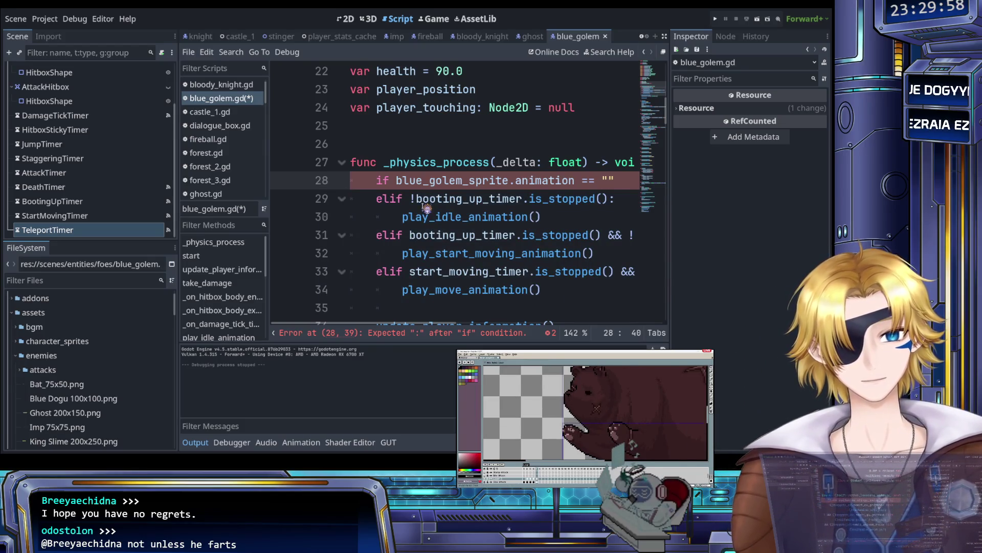
{"action": "type", "text": "attack"}
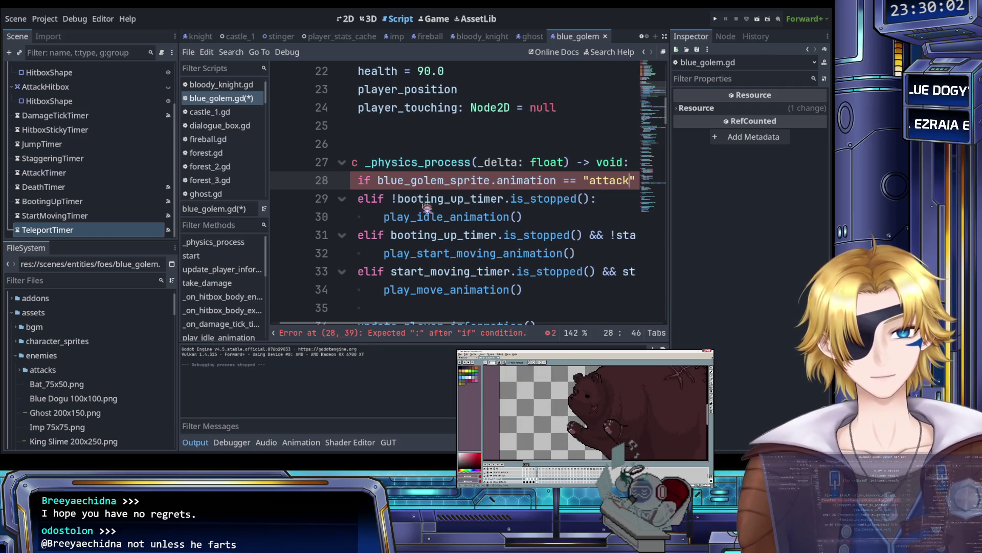
{"action": "key", "text": "End"}
{"action": "type", "text": ":"}
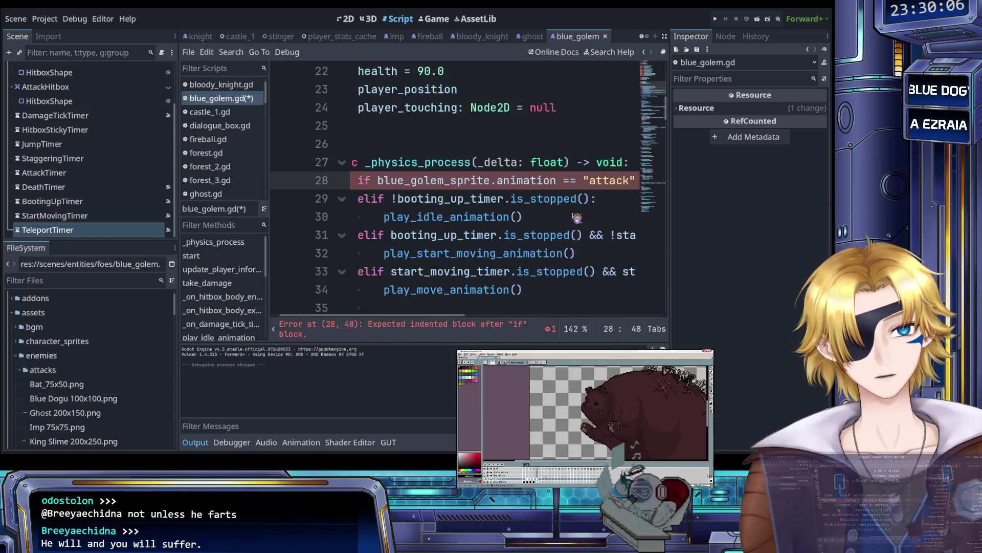
{"action": "key", "text": "Return"}
{"action": "type", "text": "pass"}
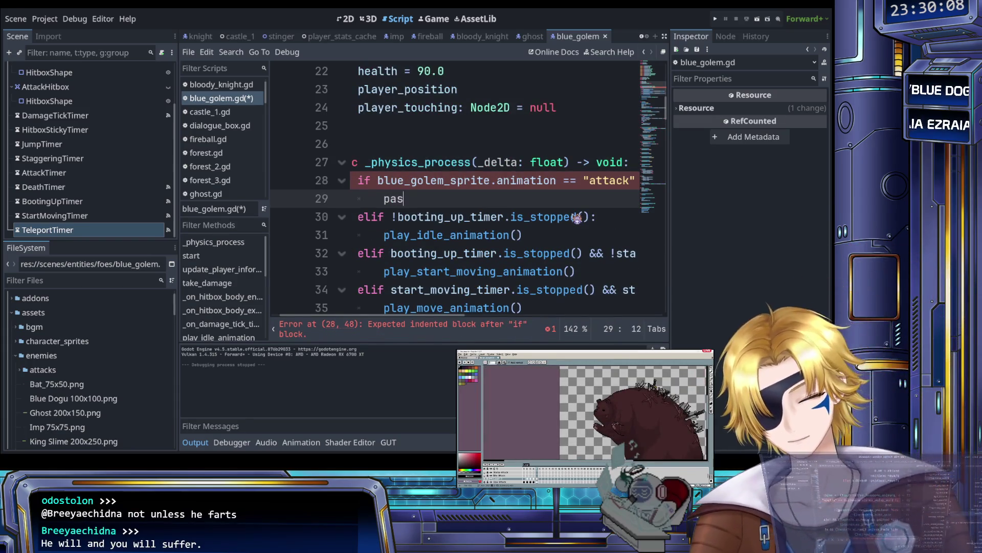
Step: Save blue_golem.gd, review the edited code, and launch the game with F5 to test
{"action": "key", "text": "ctrl+s"}
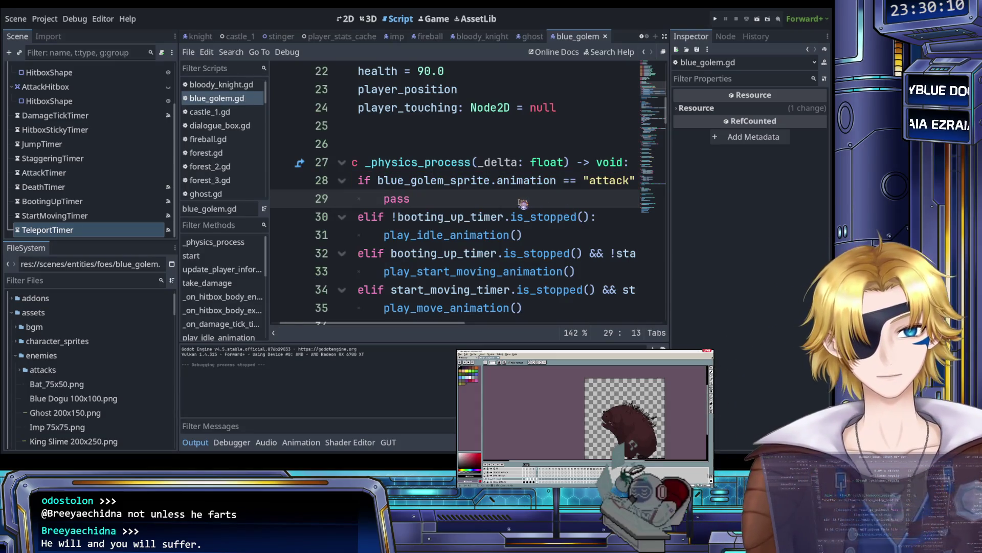
{"action": "scroll", "coordinate": [510, 203], "scroll_direction": "right", "scroll_amount": 2}
{"action": "scroll", "coordinate": [509, 205], "scroll_direction": "left", "scroll_amount": 2}
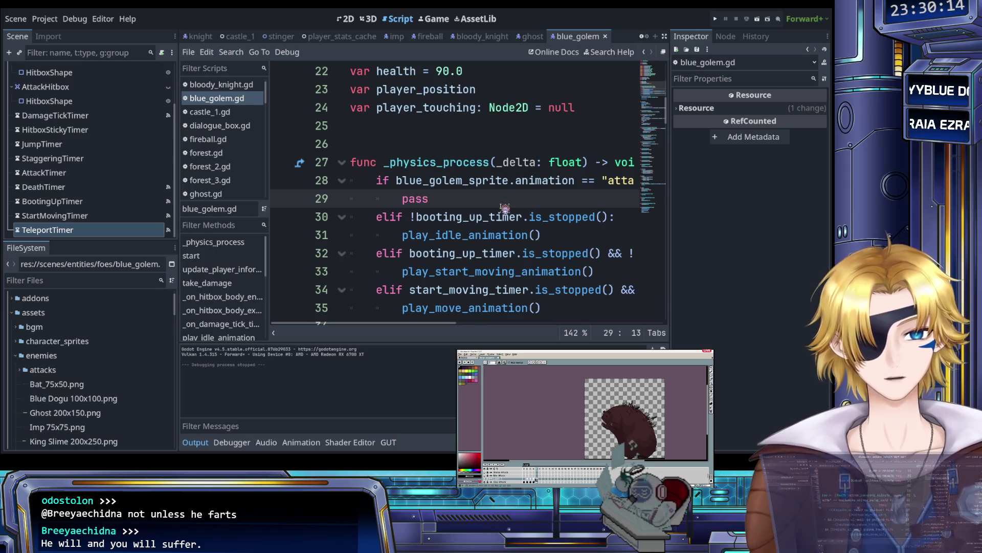
{"action": "scroll", "coordinate": [466, 207], "scroll_direction": "down", "scroll_amount": 2}
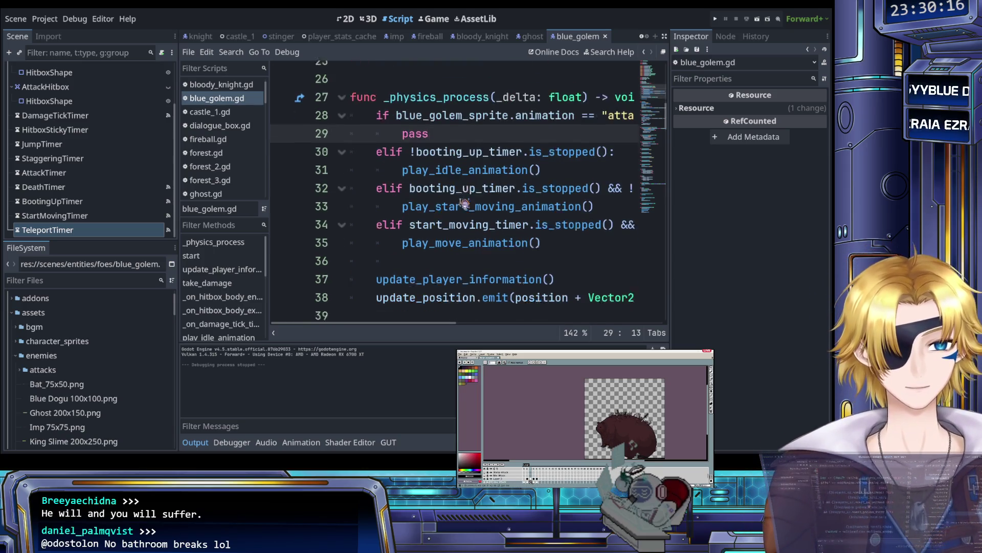
{"action": "scroll", "coordinate": [465, 204], "scroll_direction": "down", "scroll_amount": 3}
{"action": "left_click", "coordinate": [463, 200]}
{"action": "scroll", "coordinate": [464, 203], "scroll_direction": "up", "scroll_amount": 3}
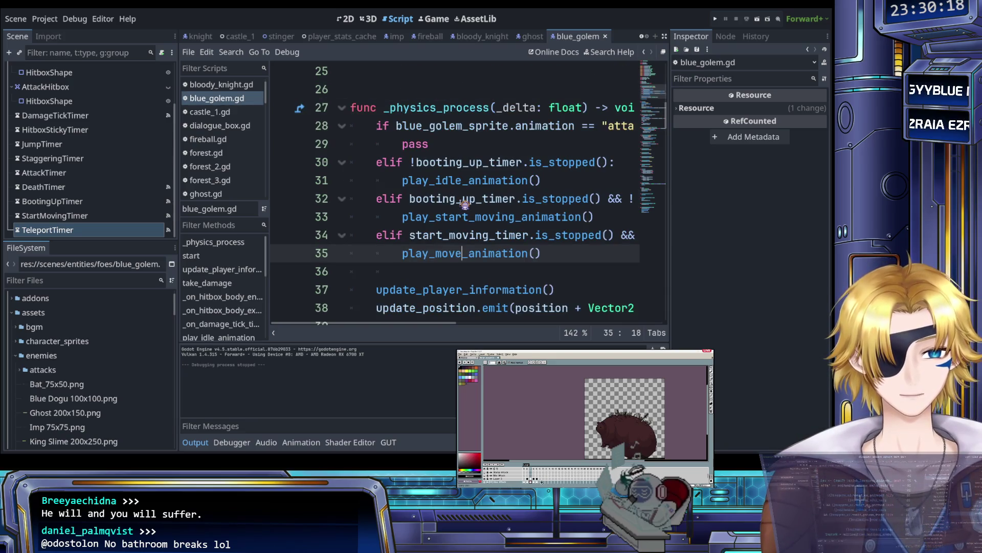
{"action": "left_click", "coordinate": [492, 144]}
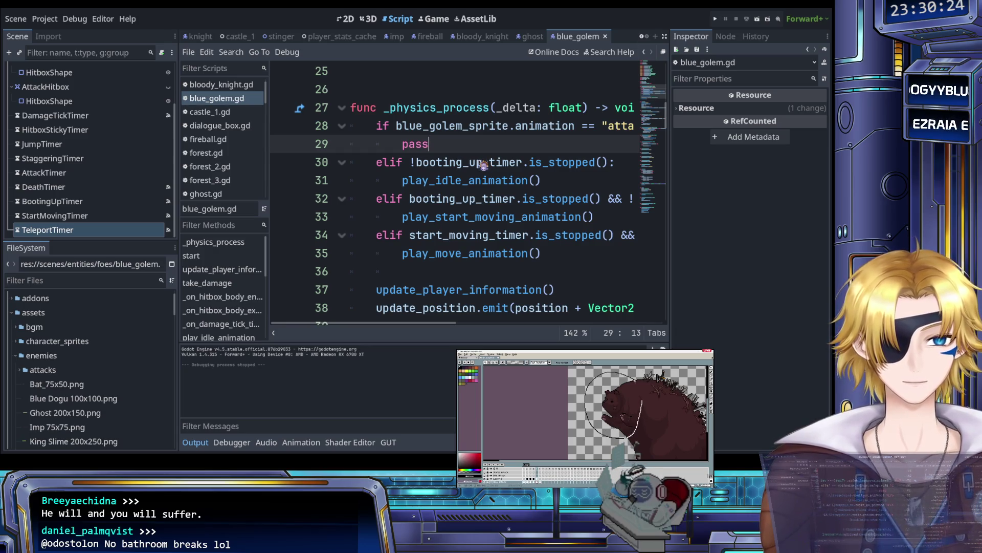
{"action": "key", "text": "F5"}
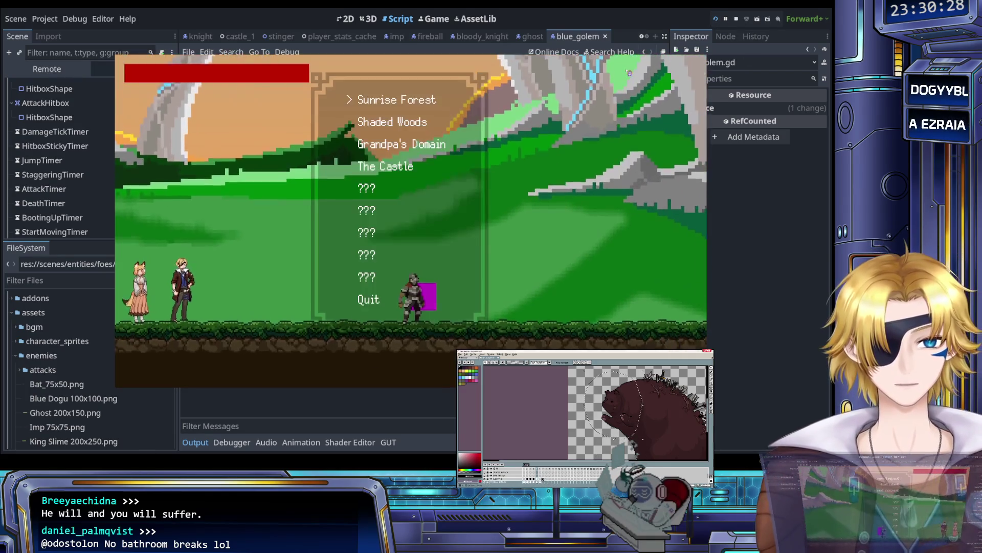
{"action": "key", "text": "Return"}
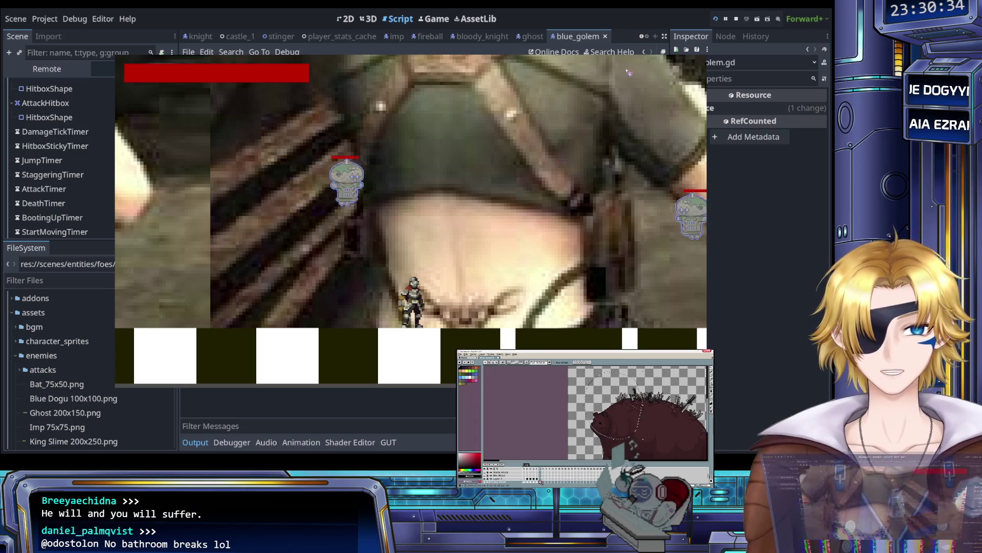
{"action": "key", "text": "F8"}
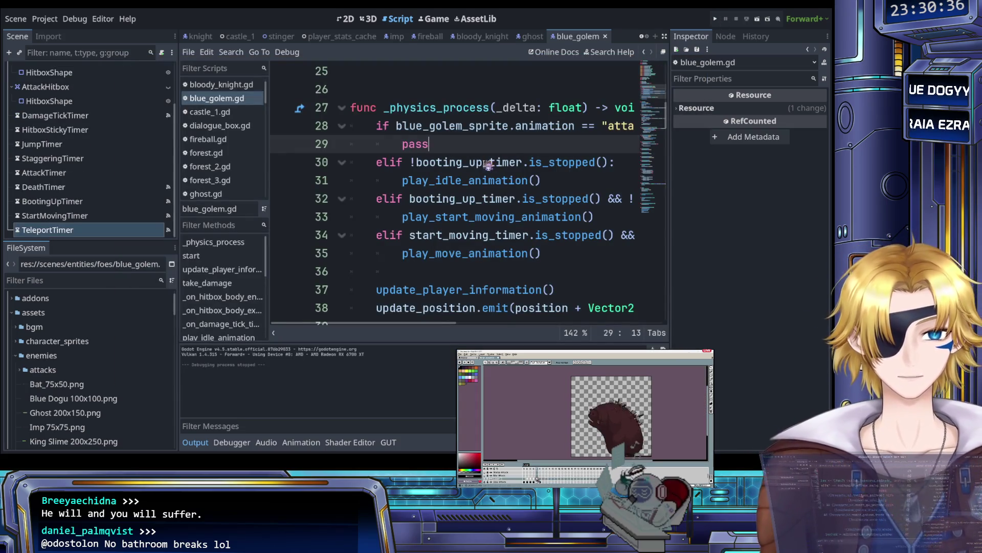
Step: Scroll through blue_golem.gd and place the insertion point in the start(pos) function
{"action": "scroll", "coordinate": [466, 160], "scroll_direction": "up", "scroll_amount": 1}
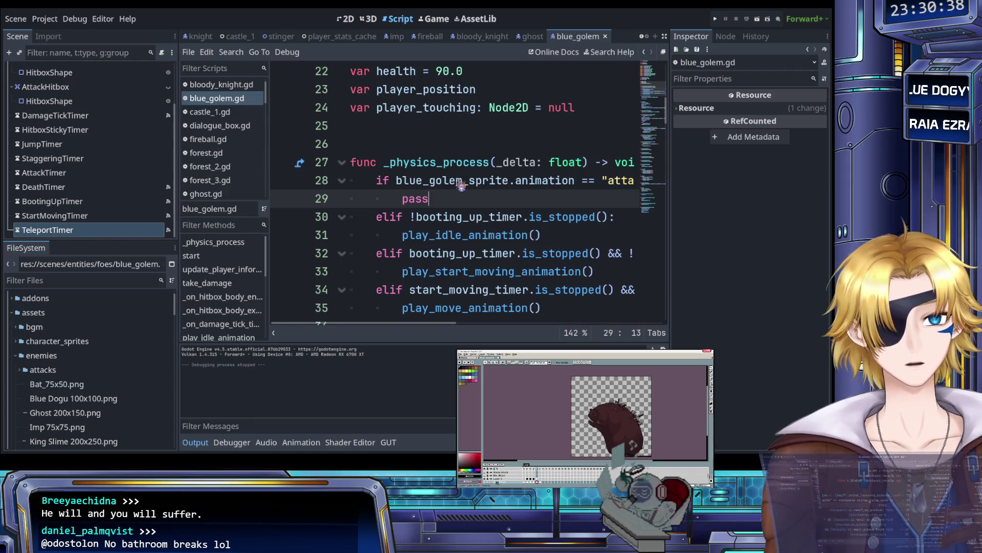
{"action": "scroll", "coordinate": [426, 199], "scroll_direction": "right", "scroll_amount": 3}
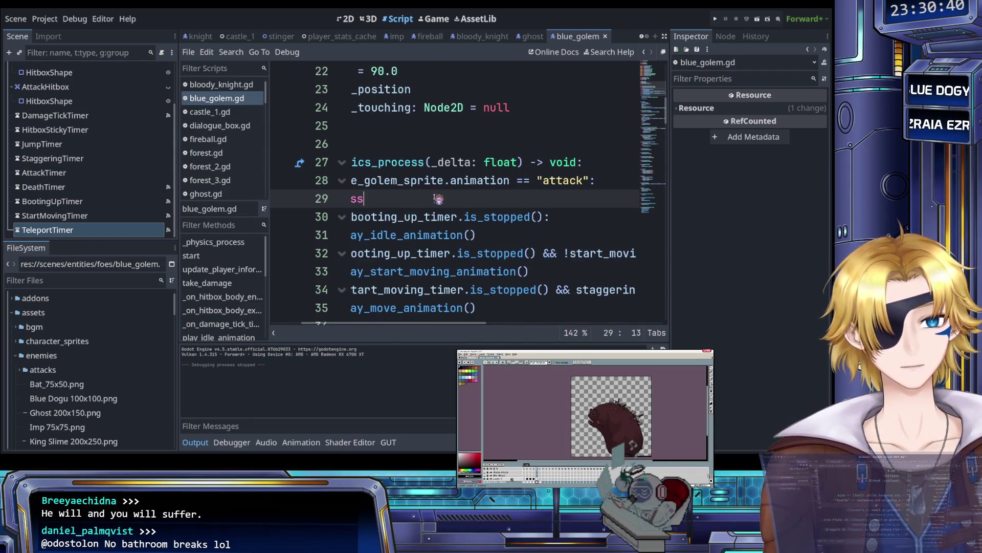
{"action": "scroll", "coordinate": [438, 198], "scroll_direction": "left", "scroll_amount": 3}
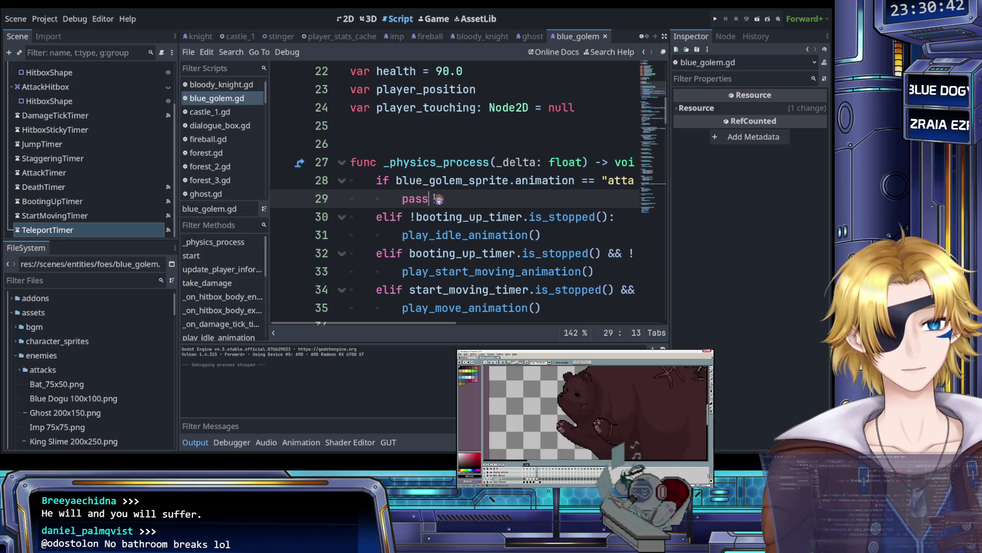
{"action": "scroll", "coordinate": [439, 199], "scroll_direction": "down", "scroll_amount": 4}
{"action": "scroll", "coordinate": [439, 198], "scroll_direction": "up", "scroll_amount": 4}
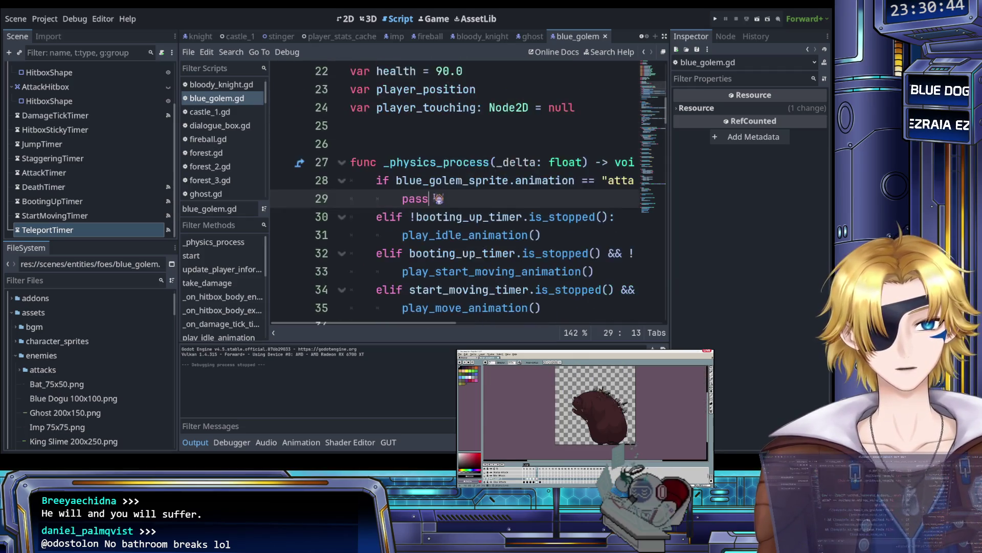
{"action": "scroll", "coordinate": [436, 198], "scroll_direction": "down", "scroll_amount": 5}
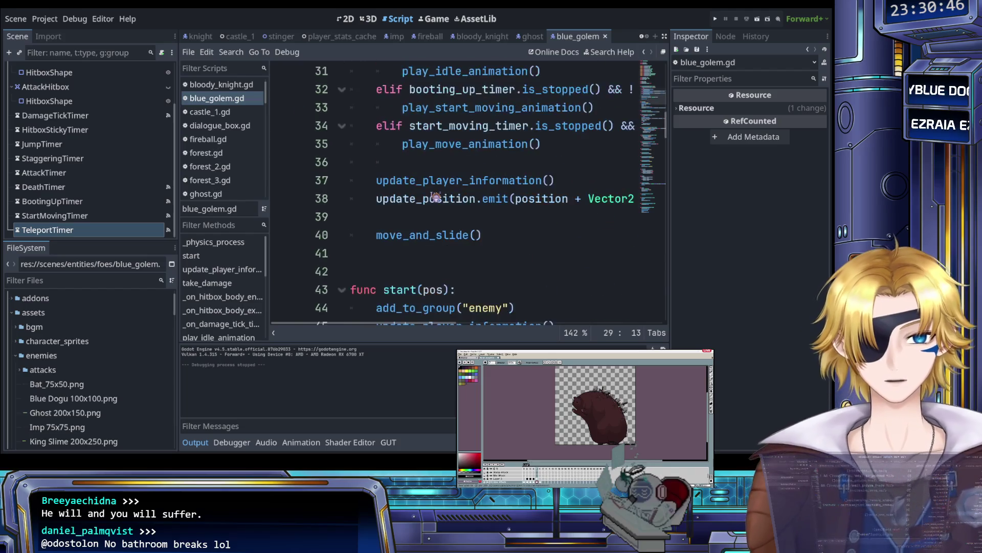
{"action": "scroll", "coordinate": [436, 198], "scroll_direction": "up", "scroll_amount": 5}
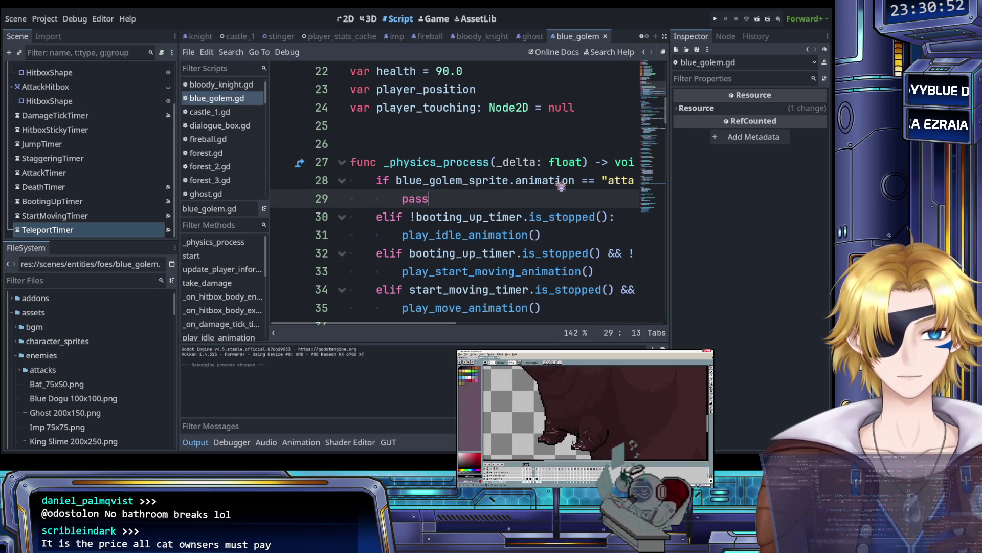
{"action": "scroll", "coordinate": [450, 187], "scroll_direction": "down", "scroll_amount": 6}
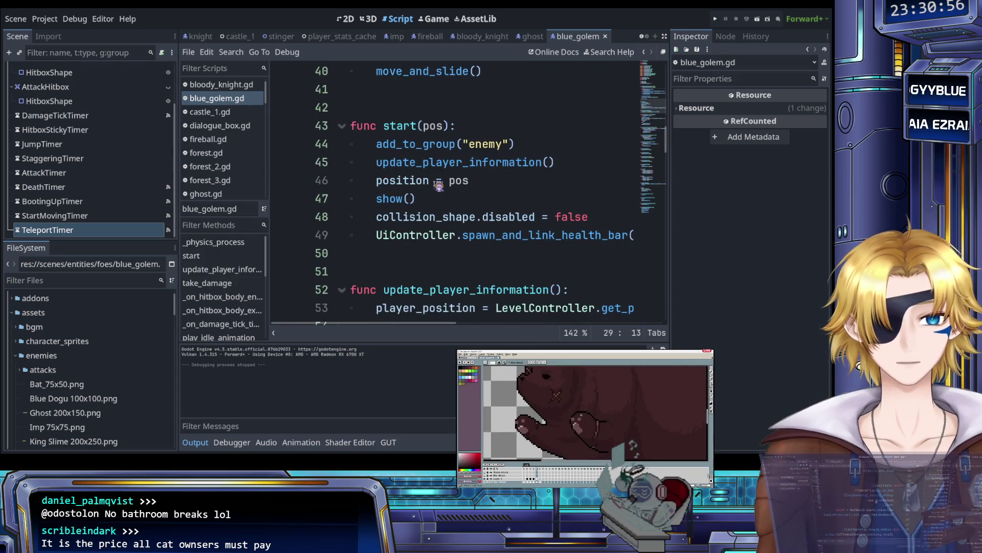
{"action": "scroll", "coordinate": [439, 186], "scroll_direction": "up", "scroll_amount": 1}
{"action": "left_click", "coordinate": [437, 199]}
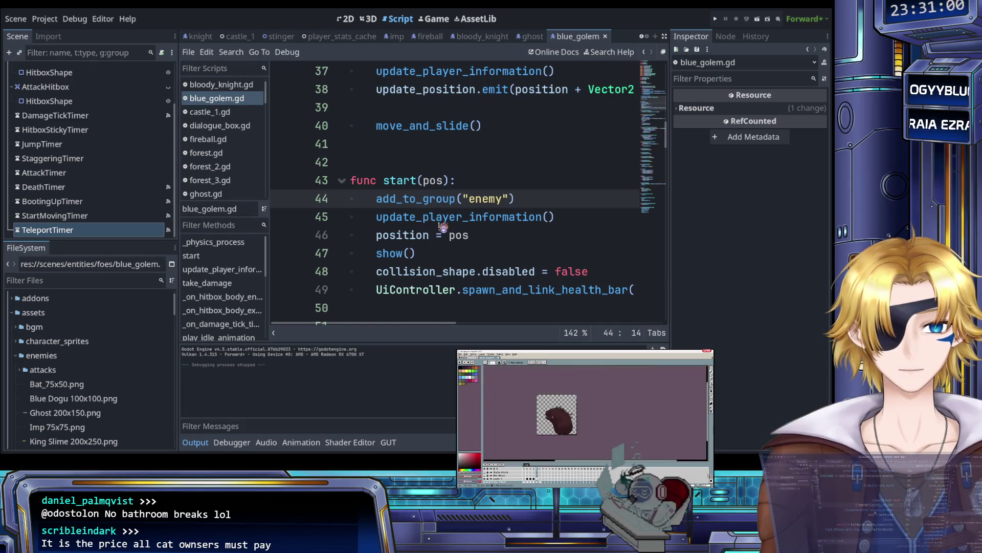
Step: Select the play_idle_animation call on line 31
{"action": "scroll", "coordinate": [441, 226], "scroll_direction": "up", "scroll_amount": 4}
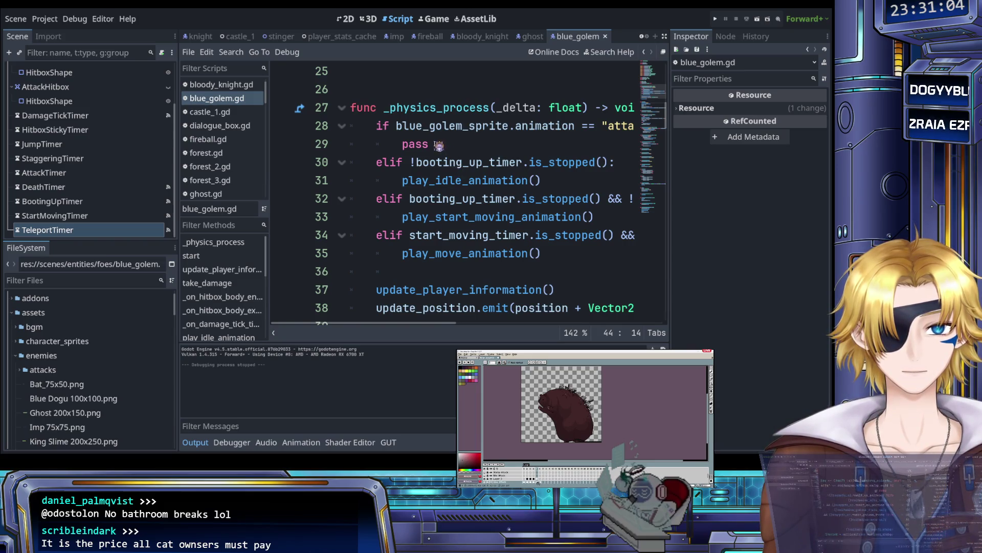
{"action": "left_click_drag", "start_coordinate": [435, 146], "coordinate": [381, 128]}
{"action": "left_click", "coordinate": [450, 180]}
{"action": "double_click", "coordinate": [452, 181]}
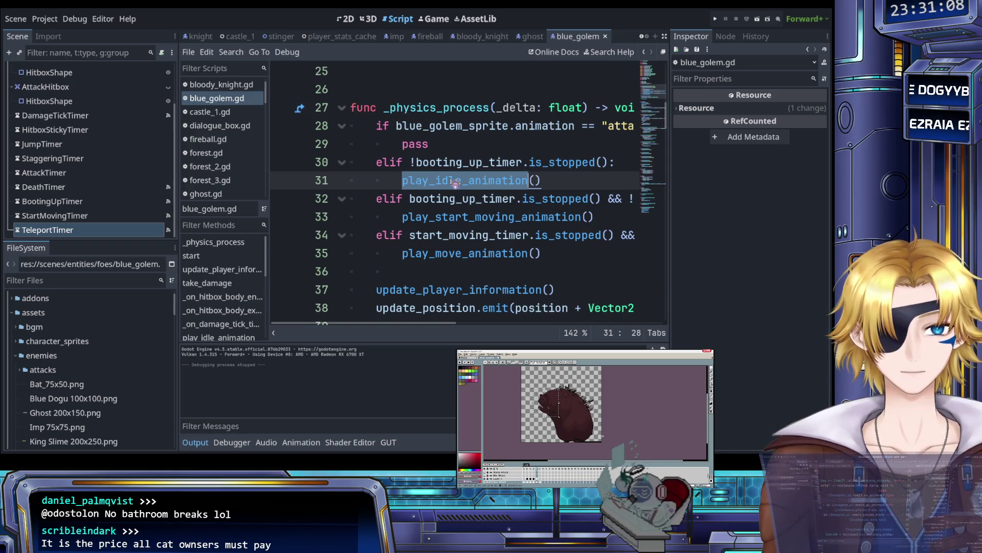
{"action": "left_click", "coordinate": [455, 147]}
{"action": "double_click", "coordinate": [456, 180]}
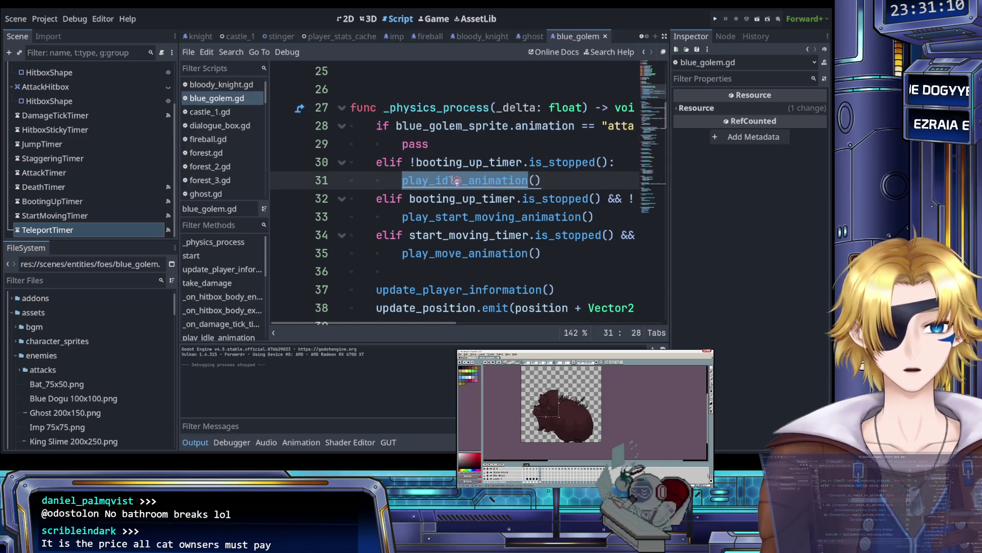
{"action": "left_click", "coordinate": [455, 180]}
{"action": "scroll", "coordinate": [460, 152], "scroll_direction": "right", "scroll_amount": 3}
{"action": "scroll", "coordinate": [460, 152], "scroll_direction": "left", "scroll_amount": 3}
{"action": "double_click", "coordinate": [459, 178]}
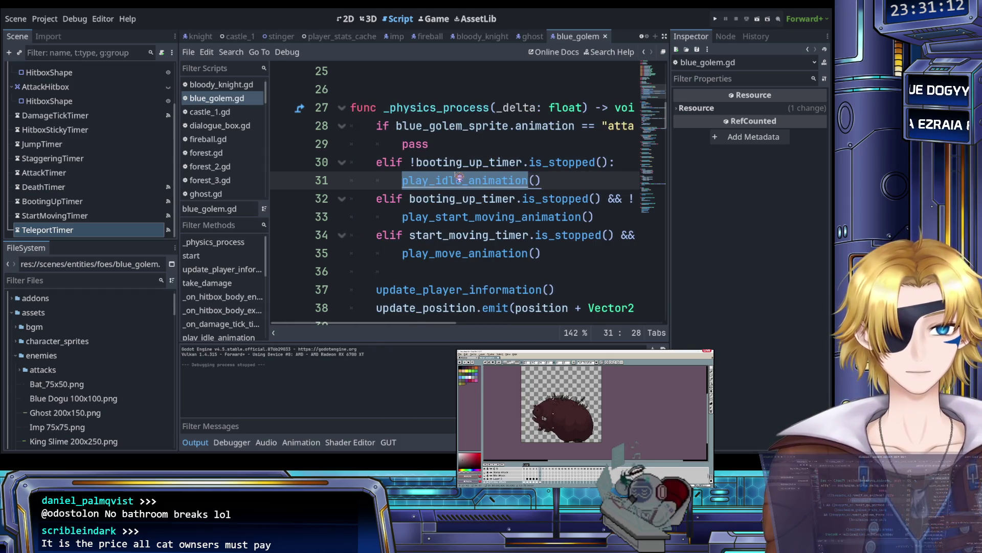
Step: Scroll back down and place the insertion point inside start(pos) near line 45
{"action": "scroll", "coordinate": [459, 178], "scroll_direction": "down", "scroll_amount": 2}
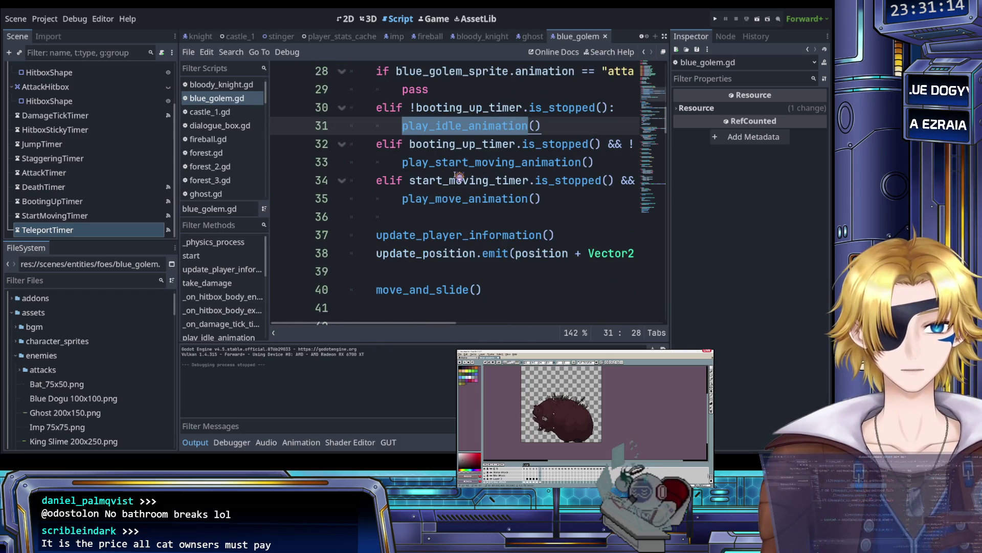
{"action": "scroll", "coordinate": [458, 176], "scroll_direction": "down", "scroll_amount": 4}
{"action": "scroll", "coordinate": [453, 178], "scroll_direction": "up", "scroll_amount": 1}
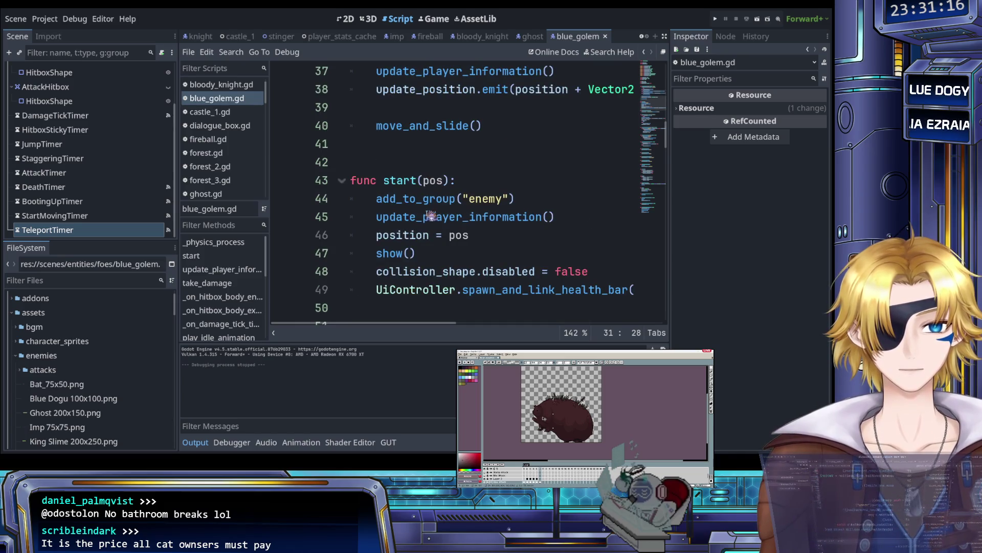
{"action": "left_click", "coordinate": [377, 217]}
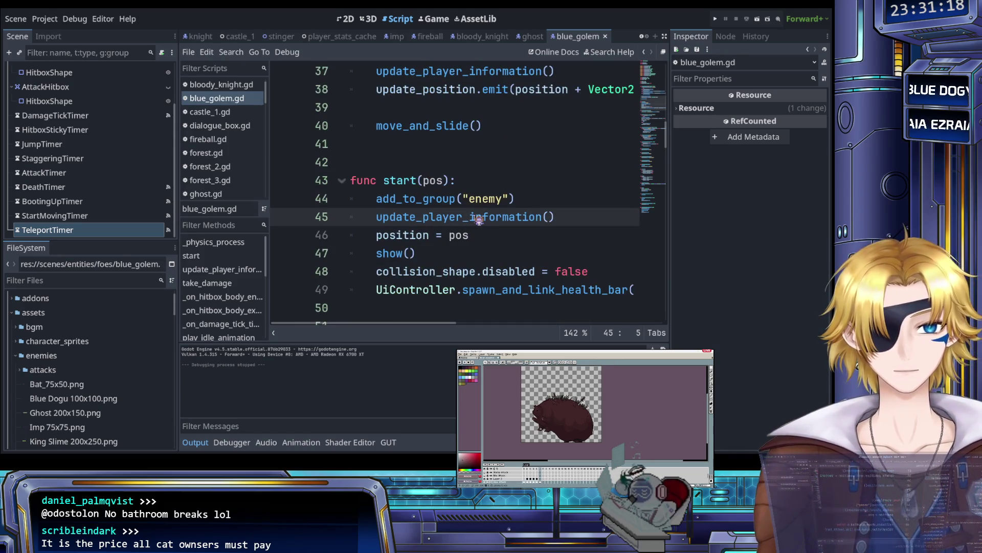
{"action": "scroll", "coordinate": [456, 207], "scroll_direction": "up", "scroll_amount": 1}
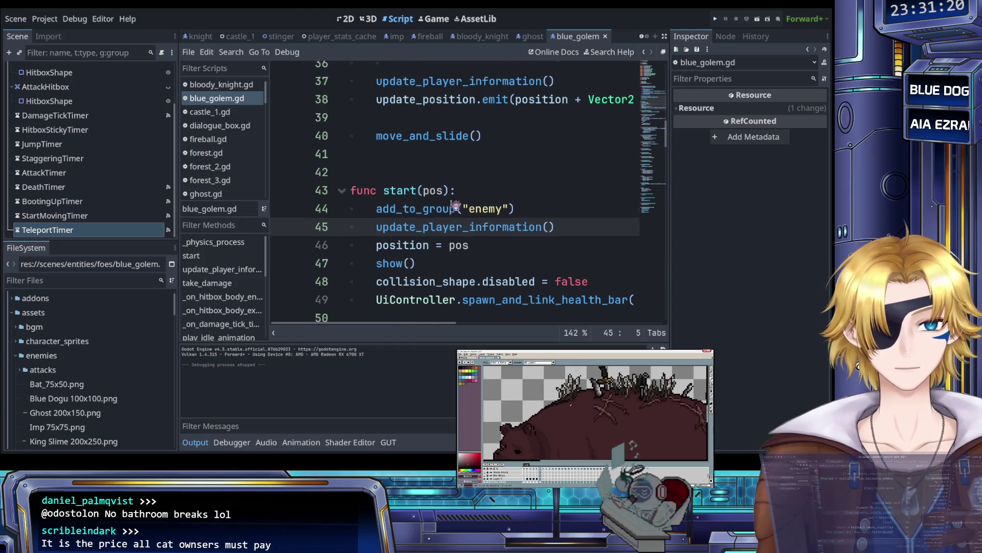
{"action": "scroll", "coordinate": [455, 207], "scroll_direction": "down", "scroll_amount": 1}
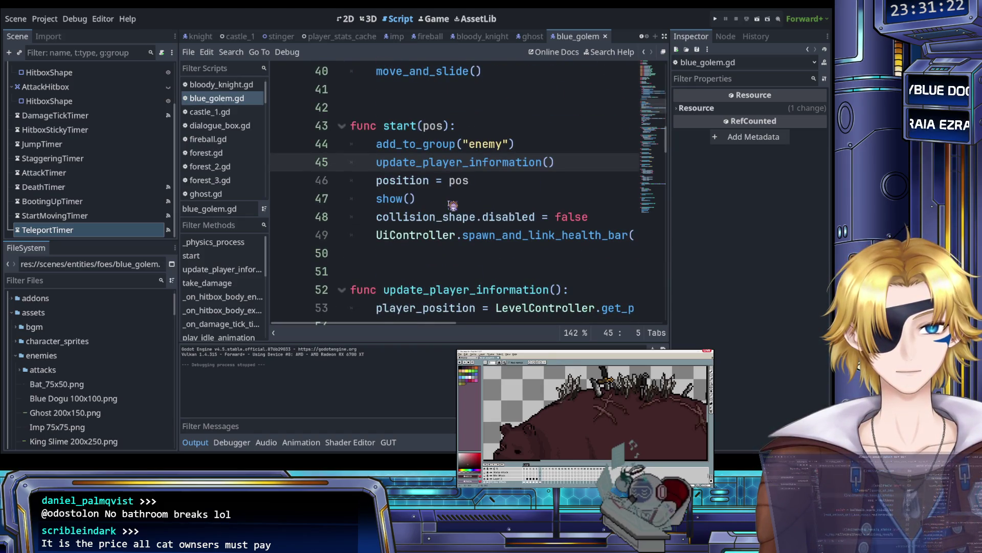
Step: Add play_idle_animation() on new line 50 after the health bar call, then press Ctrl+S
{"action": "left_click", "coordinate": [570, 164]}
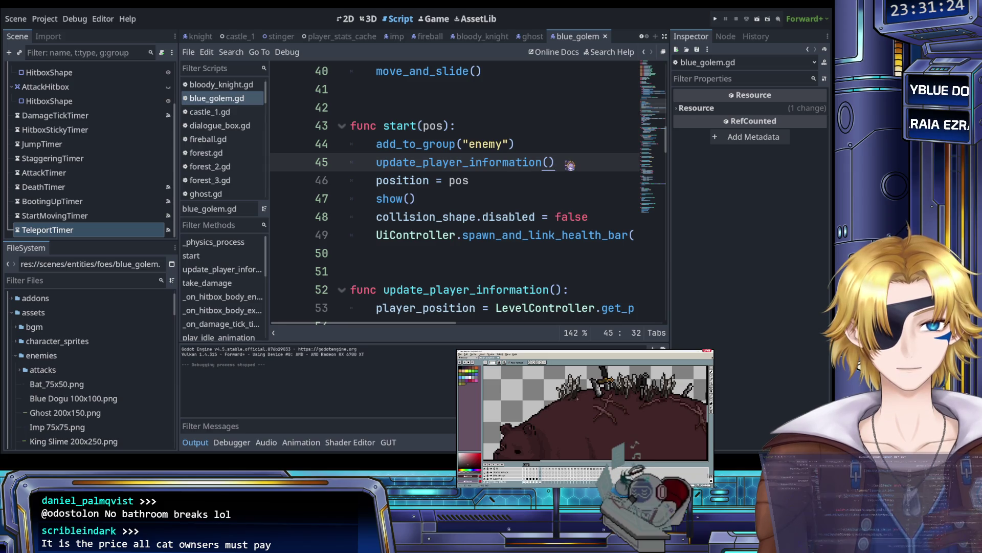
{"action": "key", "text": "Up"}
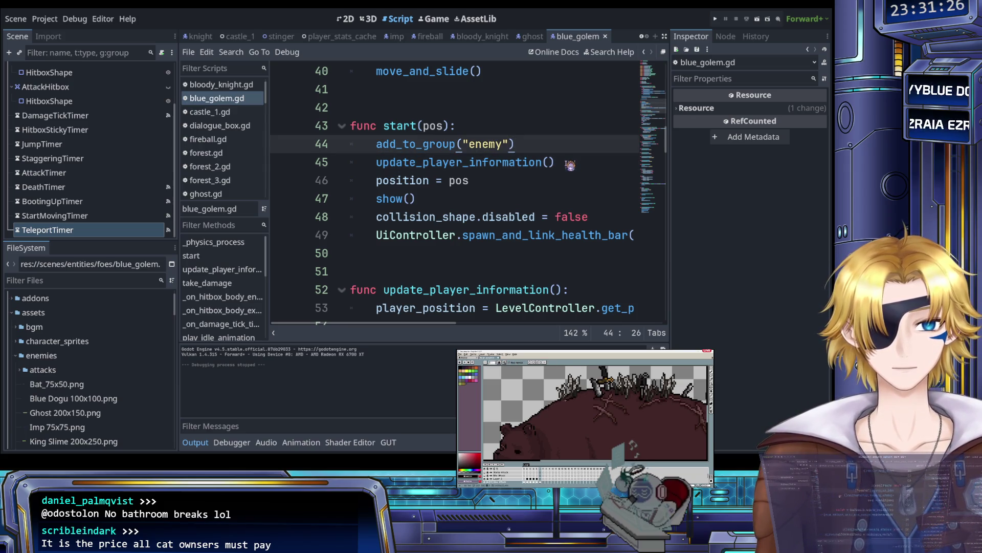
{"action": "key", "text": "Down"}
{"action": "key", "text": "Down"}
{"action": "key", "text": "Down"}
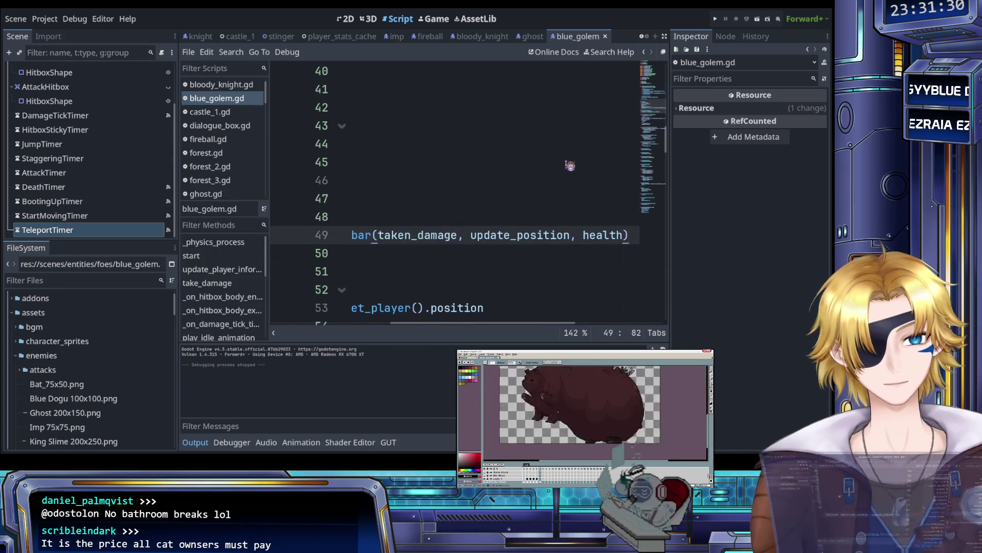
{"action": "key", "text": "Return"}
{"action": "type", "text": "play_idle_animation()"}
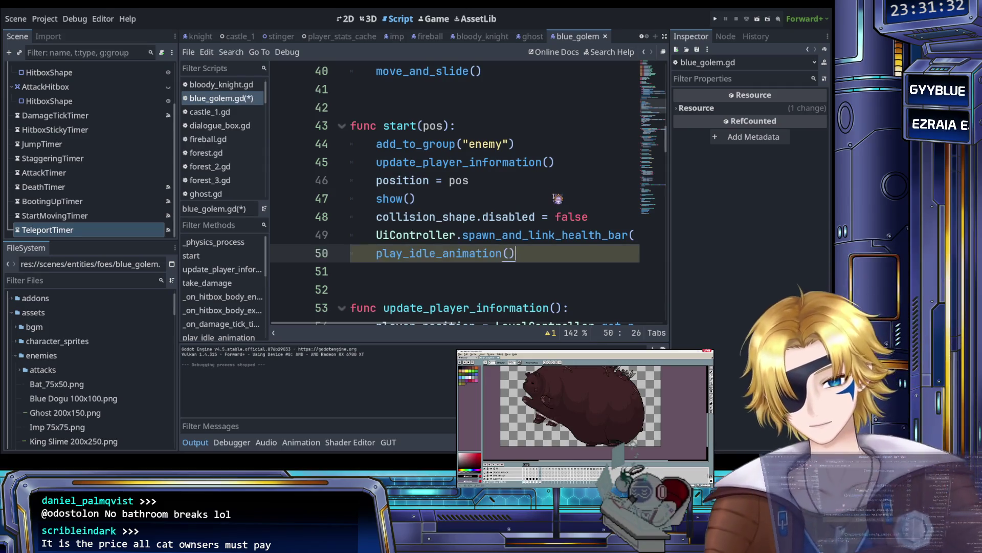
{"action": "key", "text": "ctrl+s"}
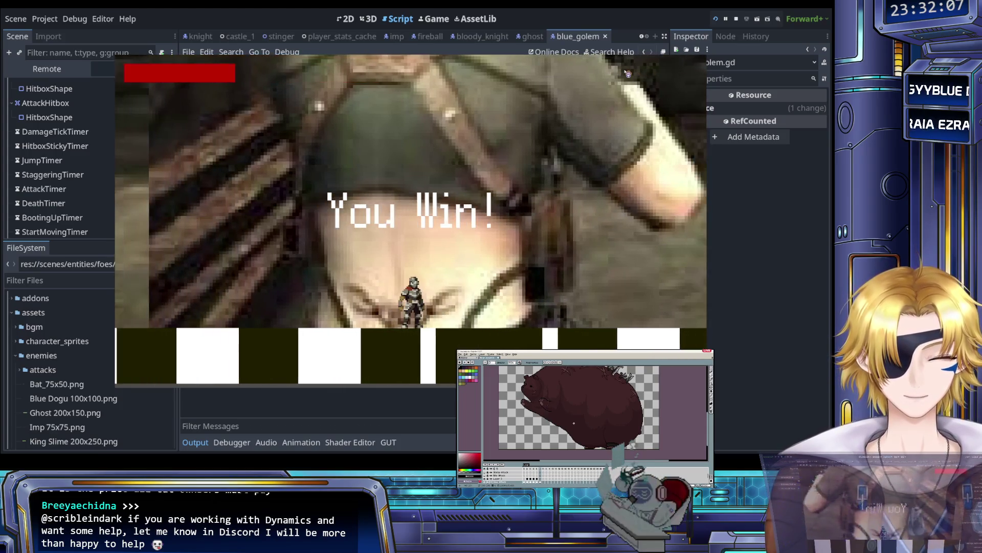
Step: Close the running game window and scroll blue_golem.gd down to the teleport timer handler
{"action": "left_click", "coordinate": [718, 23]}
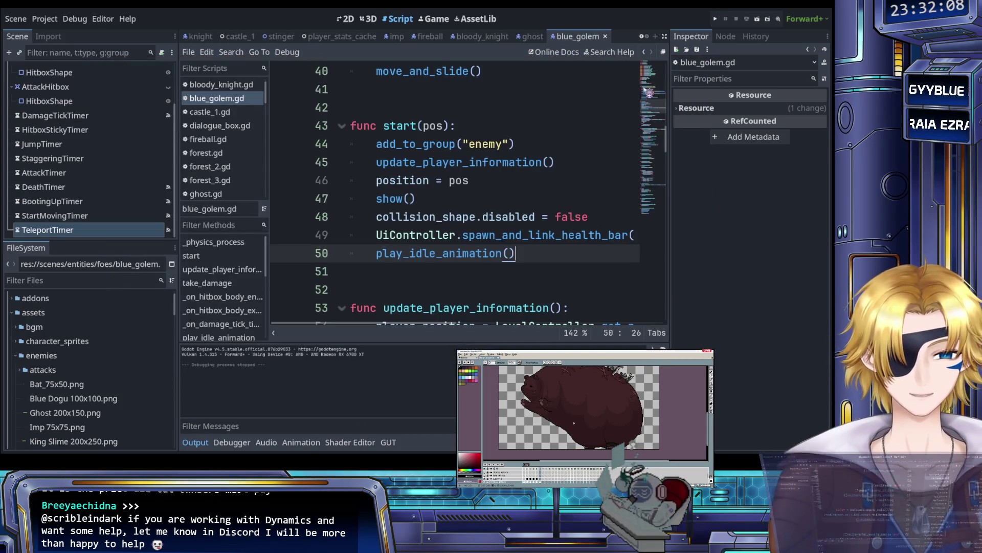
{"action": "left_click", "coordinate": [522, 198]}
{"action": "scroll", "coordinate": [521, 184], "scroll_direction": "down", "scroll_amount": 10}
{"action": "scroll", "coordinate": [521, 184], "scroll_direction": "down", "scroll_amount": 20}
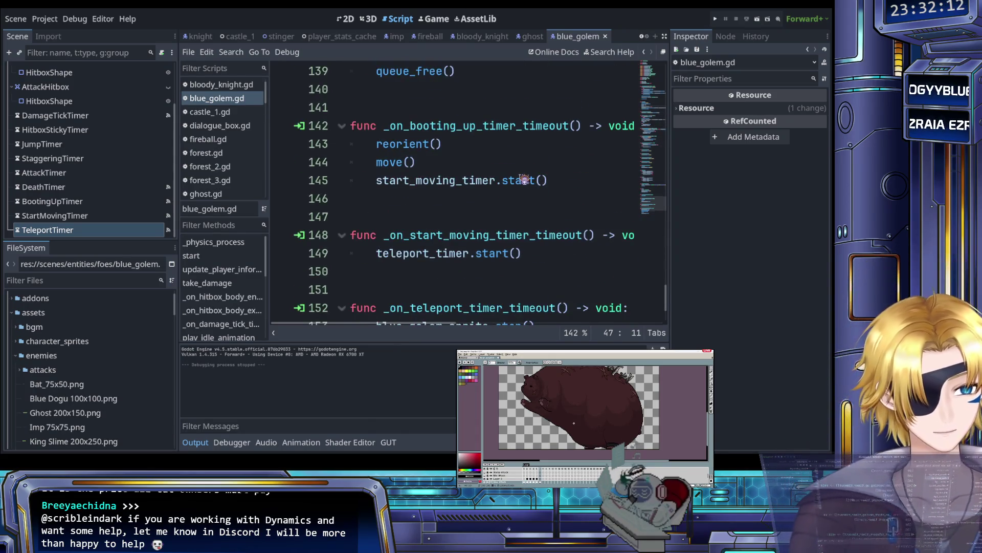
{"action": "scroll", "coordinate": [524, 179], "scroll_direction": "down", "scroll_amount": 2}
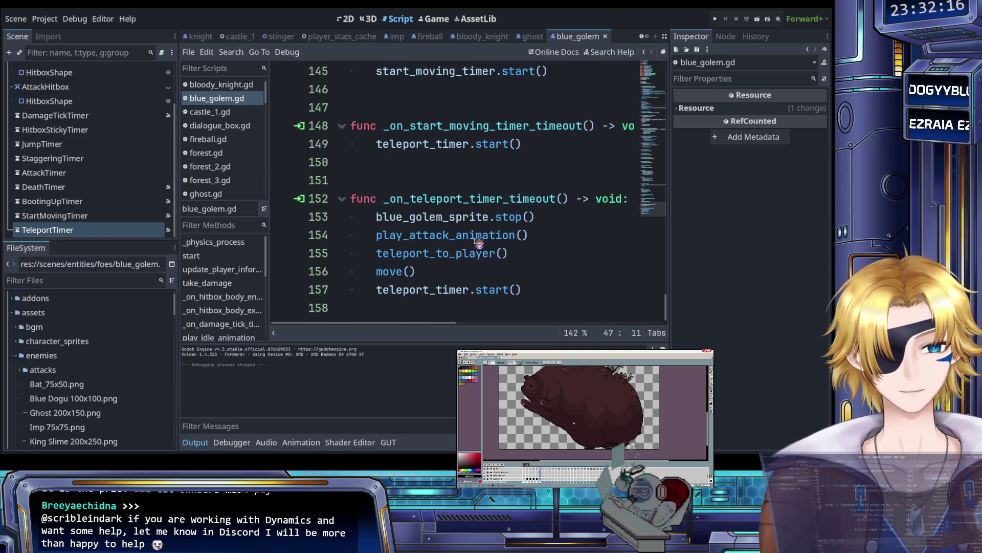
Step: Place the insertion point after move() on line 156 of _on_teleport_timer_timeout
{"action": "left_click", "coordinate": [384, 218]}
{"action": "scroll", "coordinate": [385, 232], "scroll_direction": "up", "scroll_amount": 2}
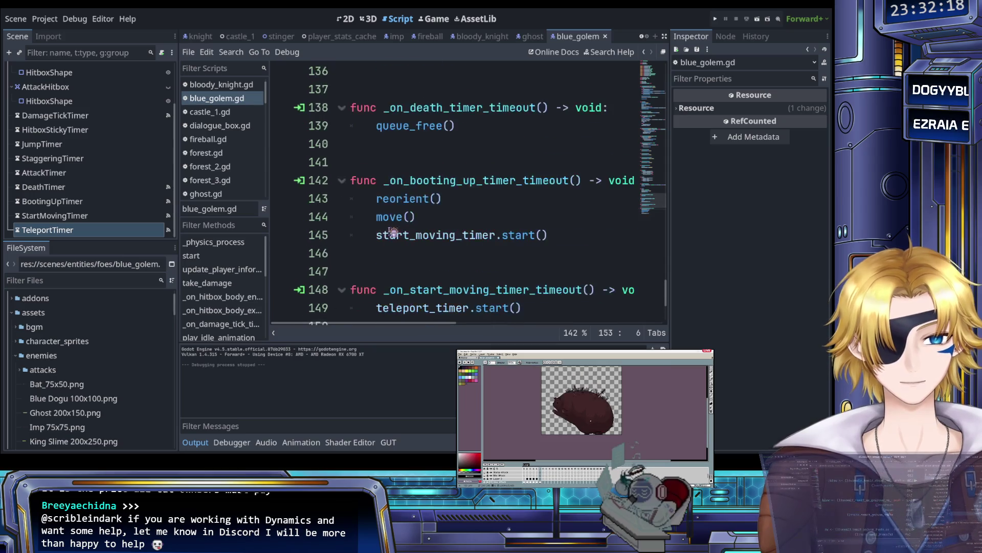
{"action": "scroll", "coordinate": [415, 235], "scroll_direction": "down", "scroll_amount": 2}
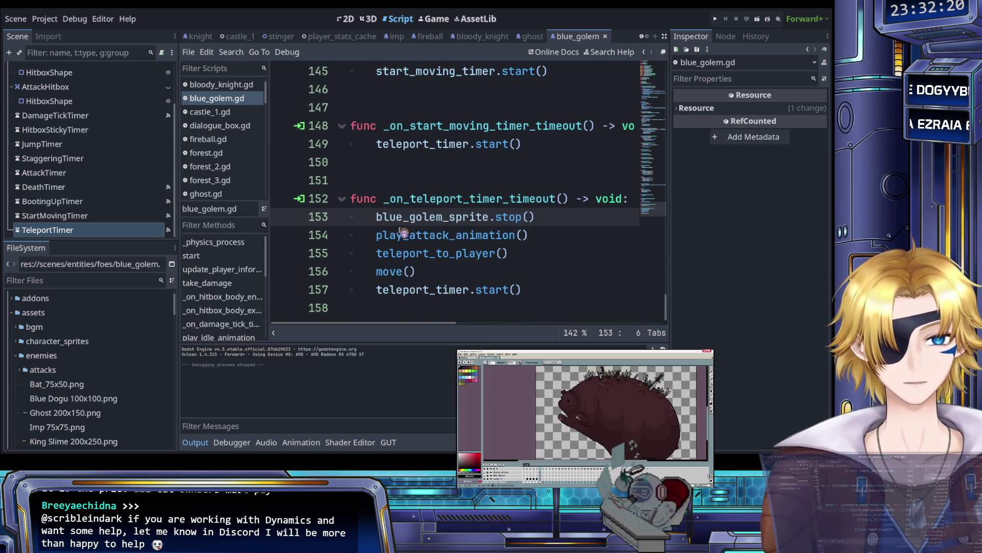
{"action": "left_click", "coordinate": [377, 236]}
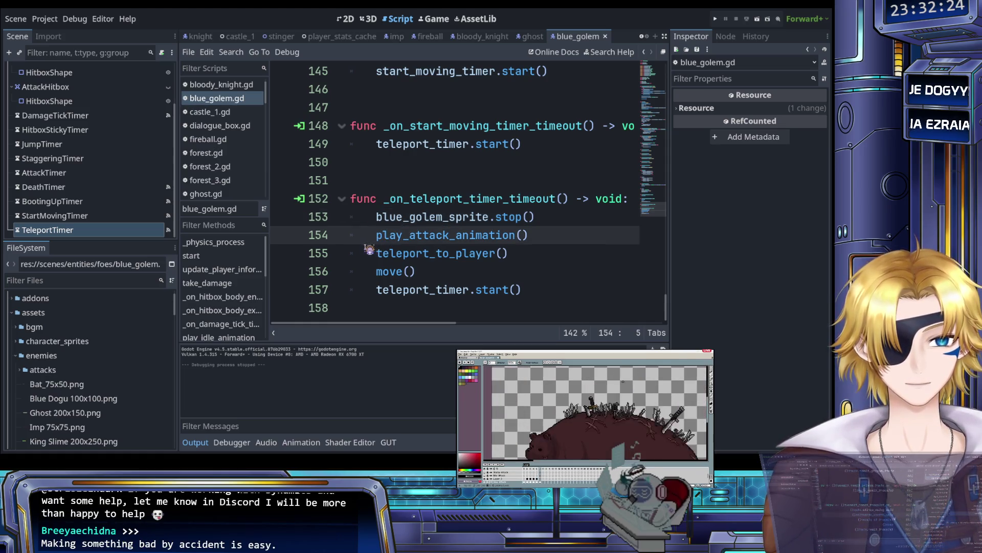
{"action": "left_click", "coordinate": [376, 218]}
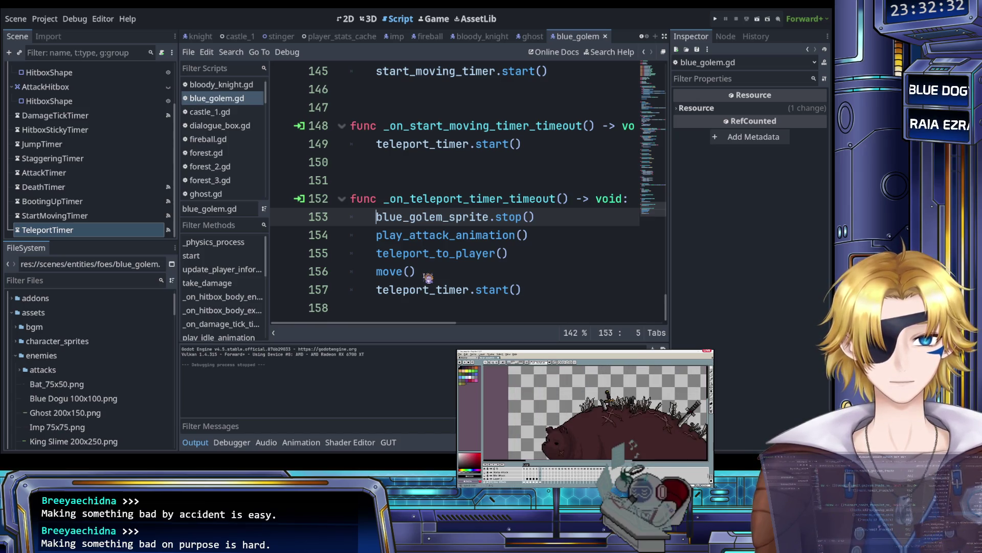
{"action": "left_click", "coordinate": [429, 279]}
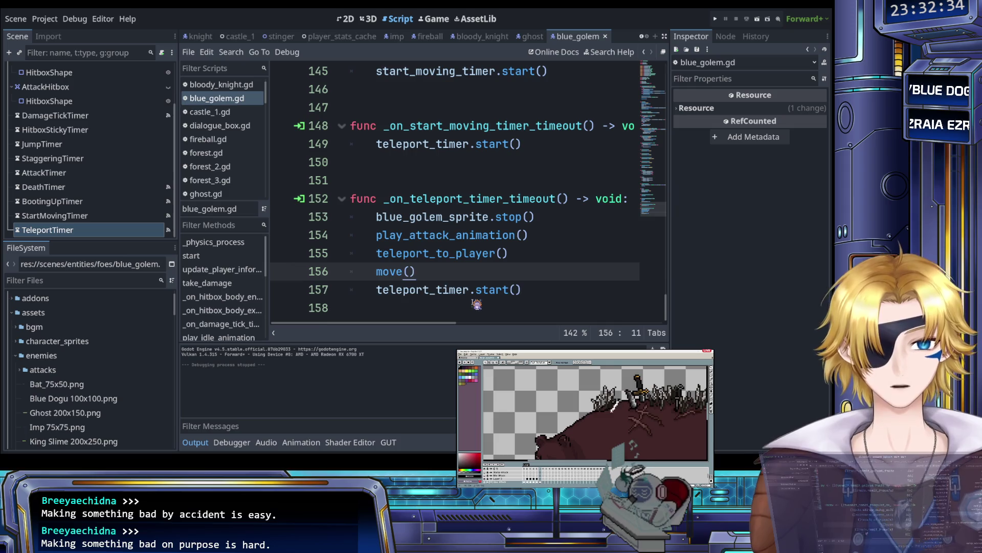
Step: Add line 157 'if !death_timer.is_stopped():' below move() using autocomplete
{"action": "key", "text": "Return"}
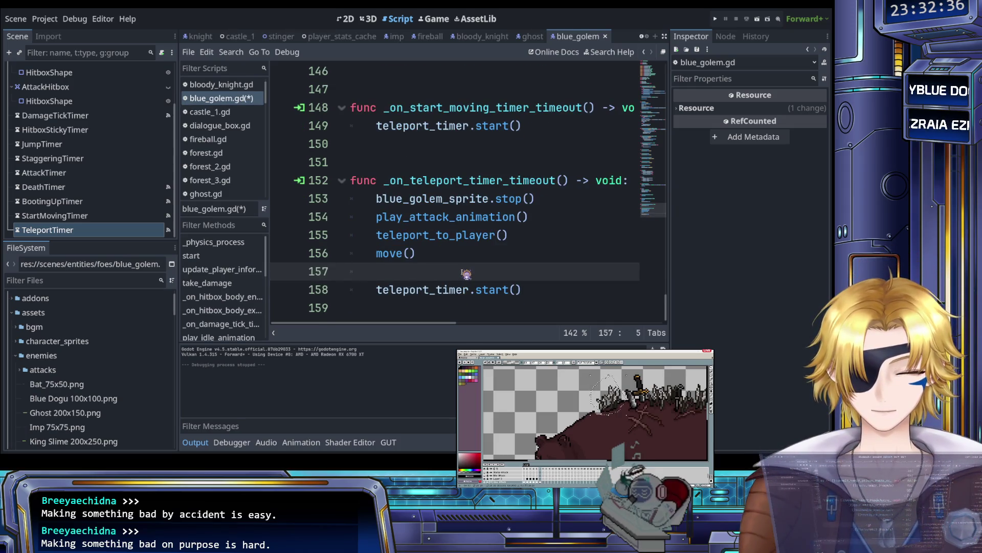
{"action": "type", "text": "if "}
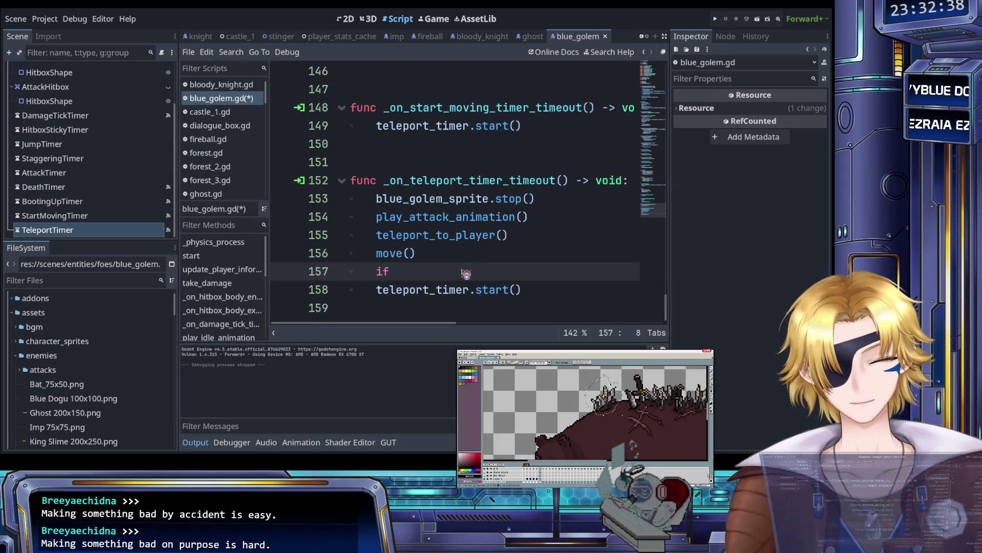
{"action": "type", "text": "d"}
{"action": "key", "text": "Down"}
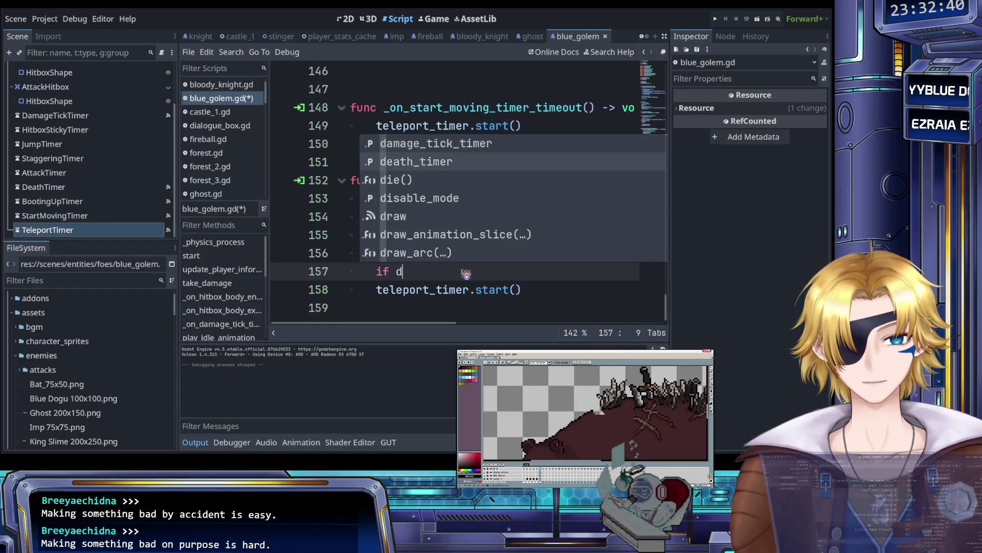
{"action": "key", "text": "Return"}
{"action": "type", "text": ".is"}
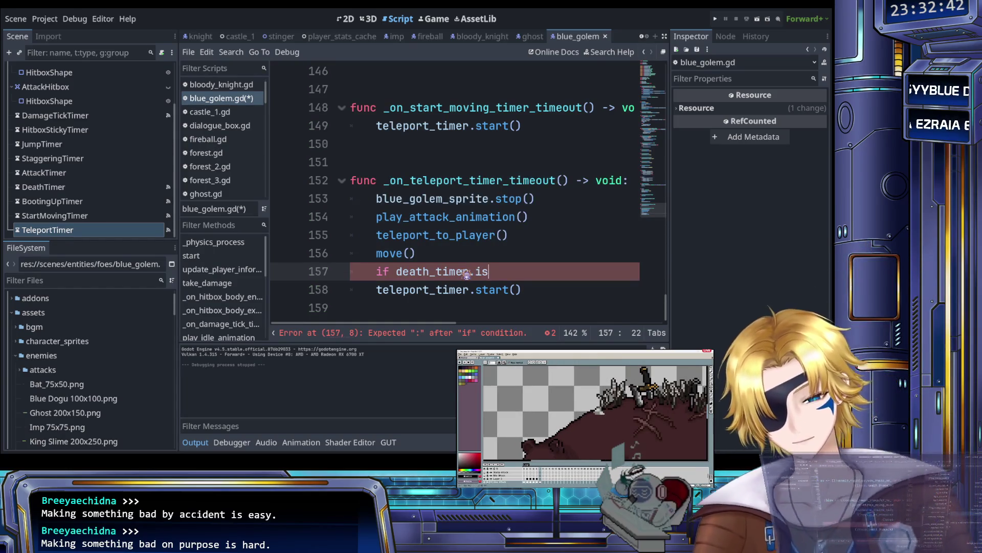
{"action": "key", "text": "Return"}
{"action": "key", "text": "Left"}
{"action": "key", "text": "Left"}
{"action": "key", "text": "Left"}
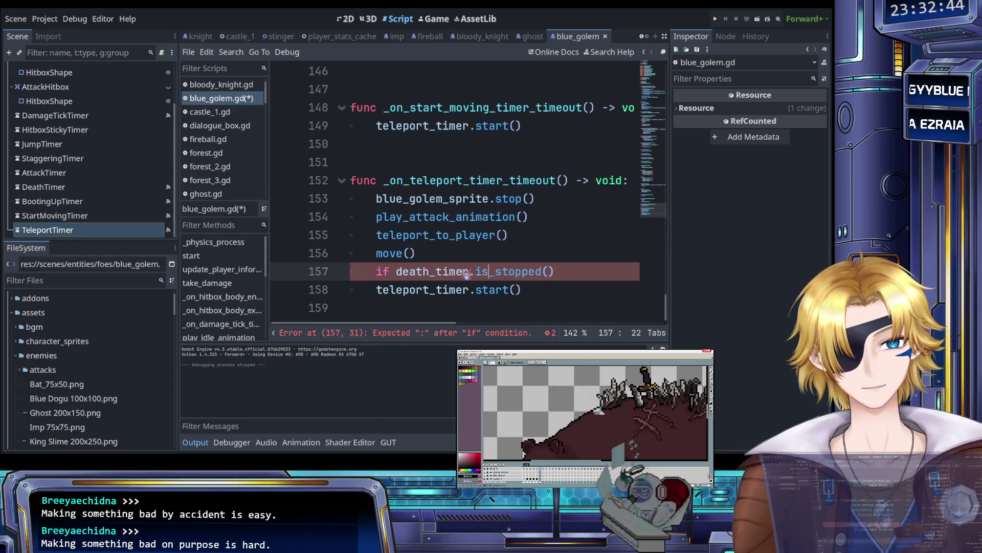
{"action": "key", "text": "Left"}
{"action": "type", "text": "!"}
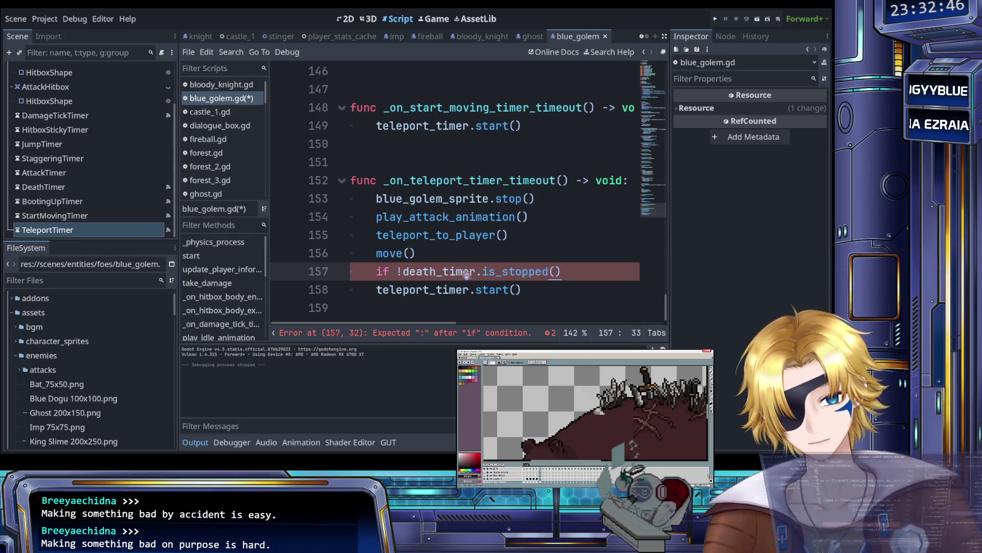
{"action": "key", "text": "End"}
{"action": "type", "text": ":"}
Step: Indent teleport_timer.start() under the new condition and save blue_golem.gd
{"action": "key", "text": "Down"}
{"action": "key", "text": "Home"}
{"action": "key", "text": "Tab"}
{"action": "key", "text": "ctrl+s"}
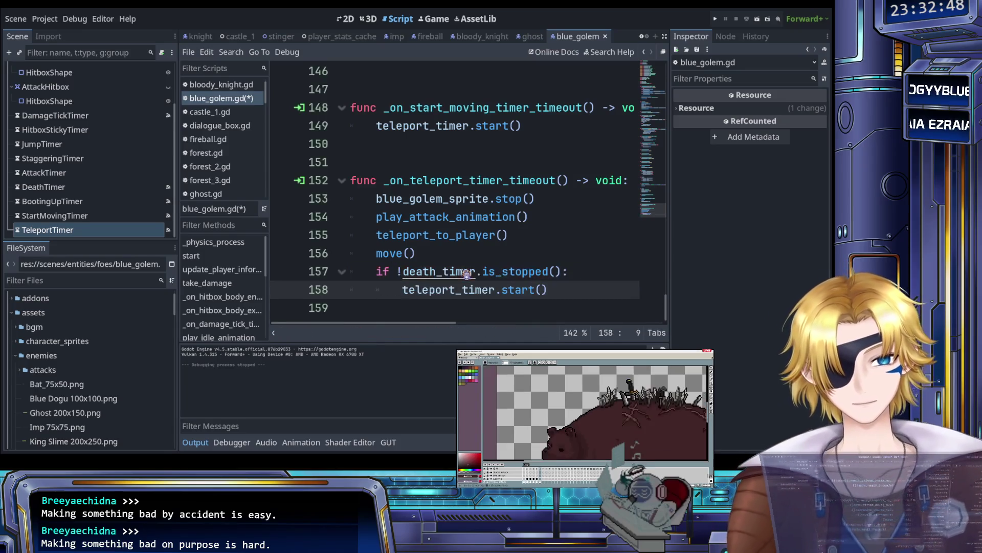
{"action": "left_click", "coordinate": [496, 271]}
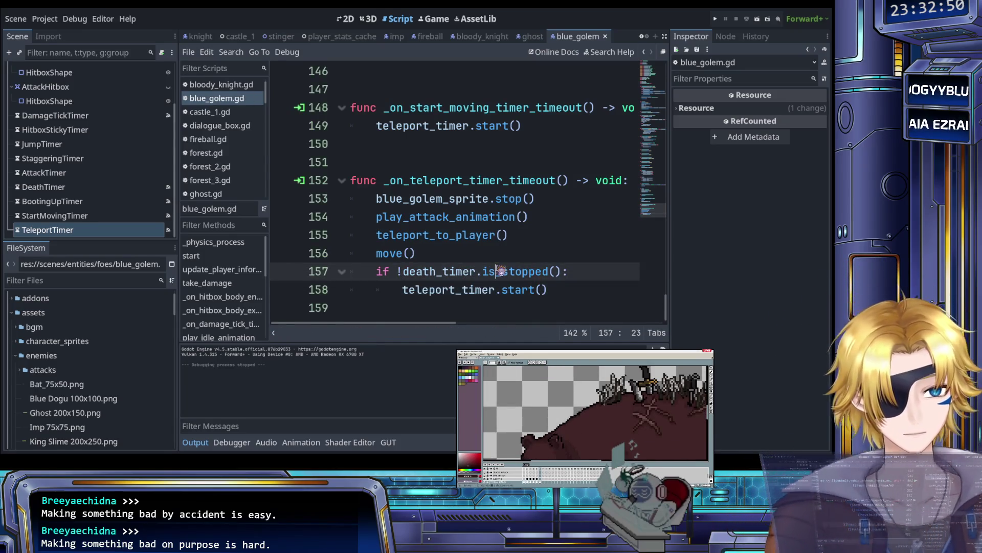
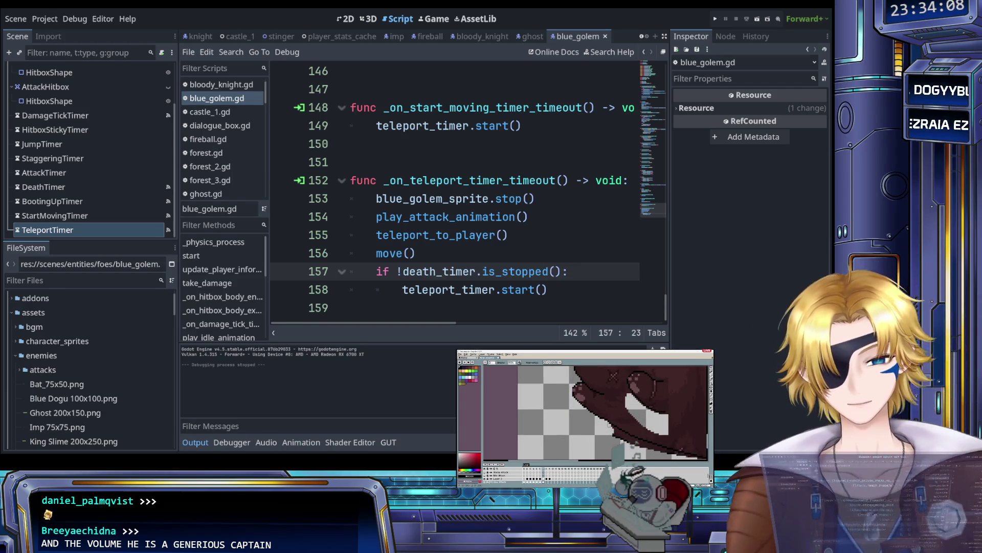
Step: Move the caret up to line 154 of blue_golem.gd, then run the project to playtest the golem
{"action": "key", "text": "Up"}
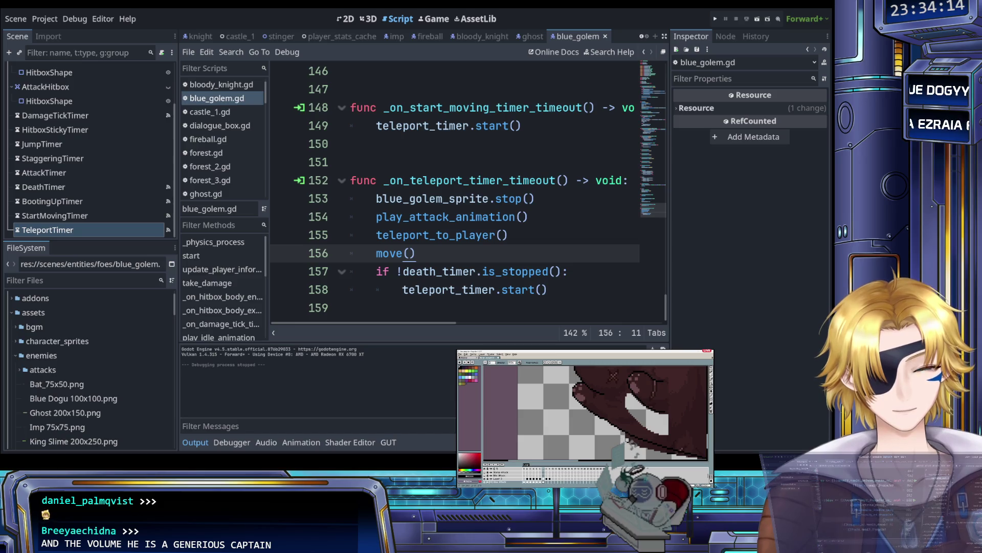
{"action": "left_click", "coordinate": [504, 217]}
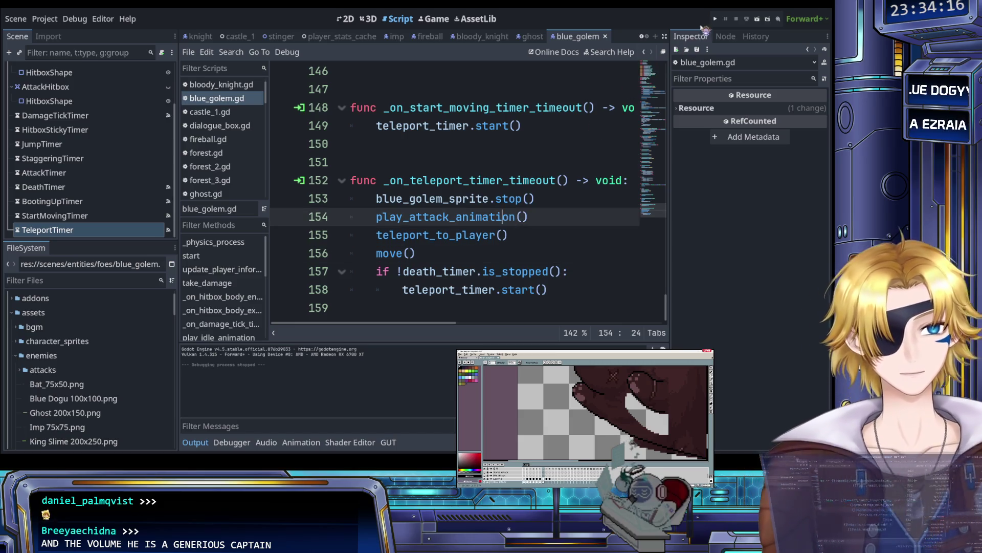
{"action": "left_click", "coordinate": [715, 19]}
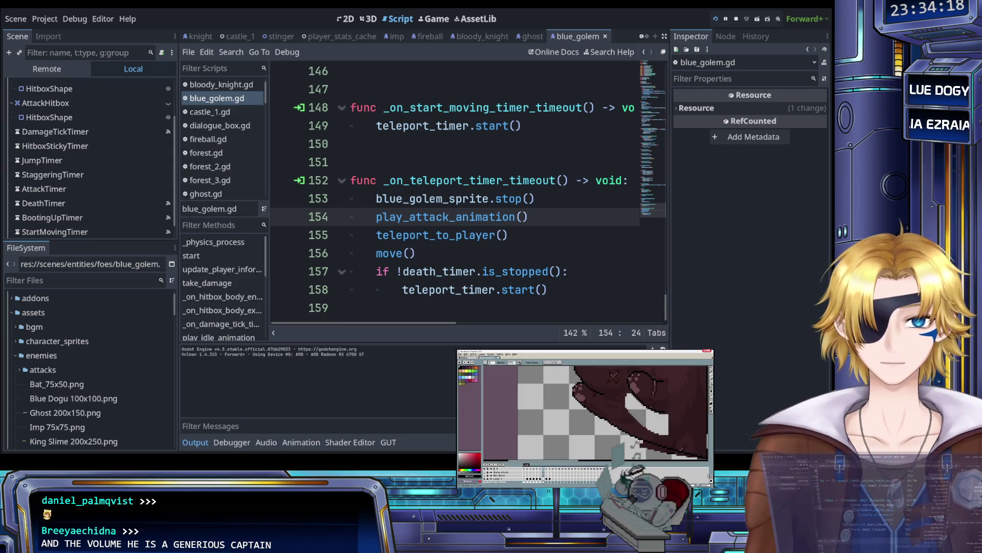
Step: Enter Sunrise Forest, run the knight right toward the blue golem, then quit the game
{"action": "key", "text": "Return"}
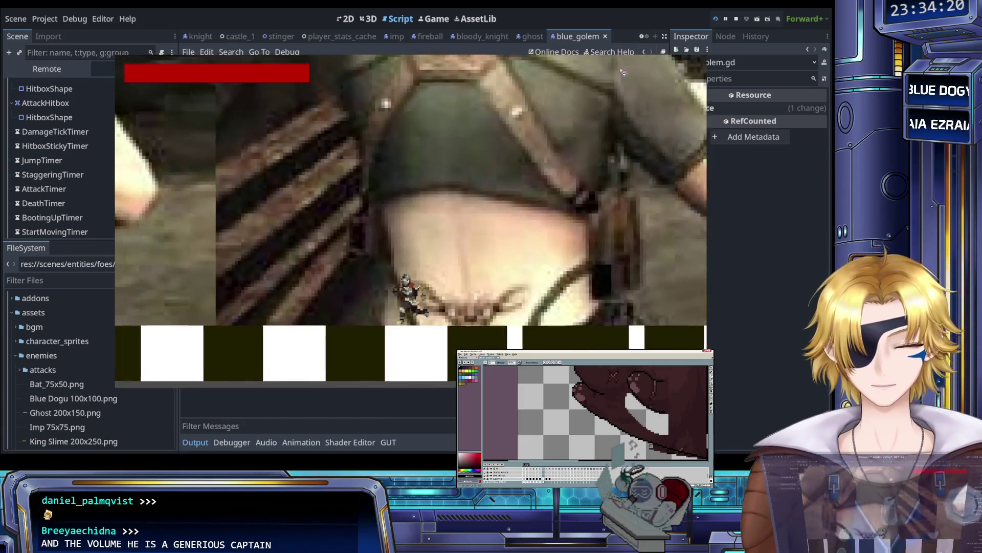
{"action": "key", "text": "Right"}
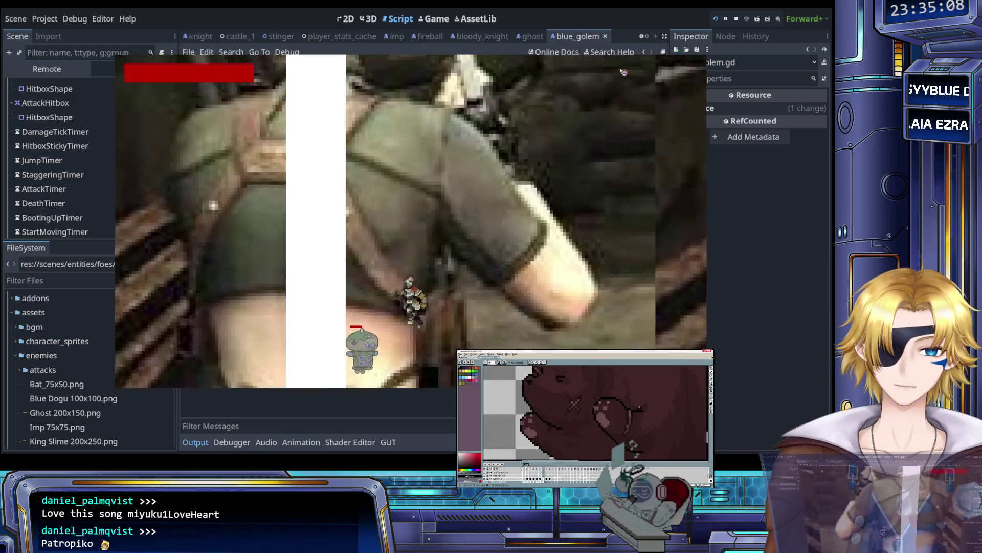
{"action": "key", "text": "Escape"}
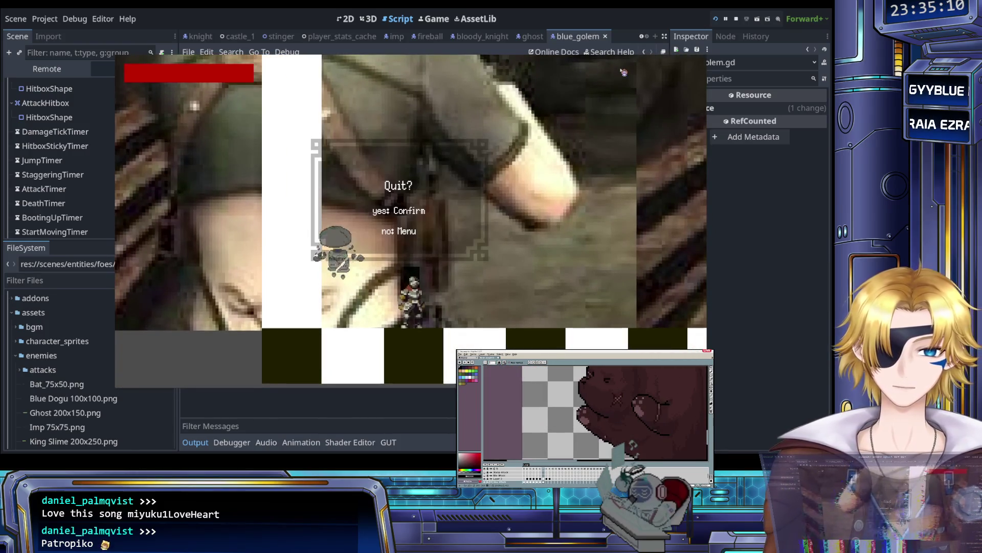
{"action": "key", "text": "Return"}
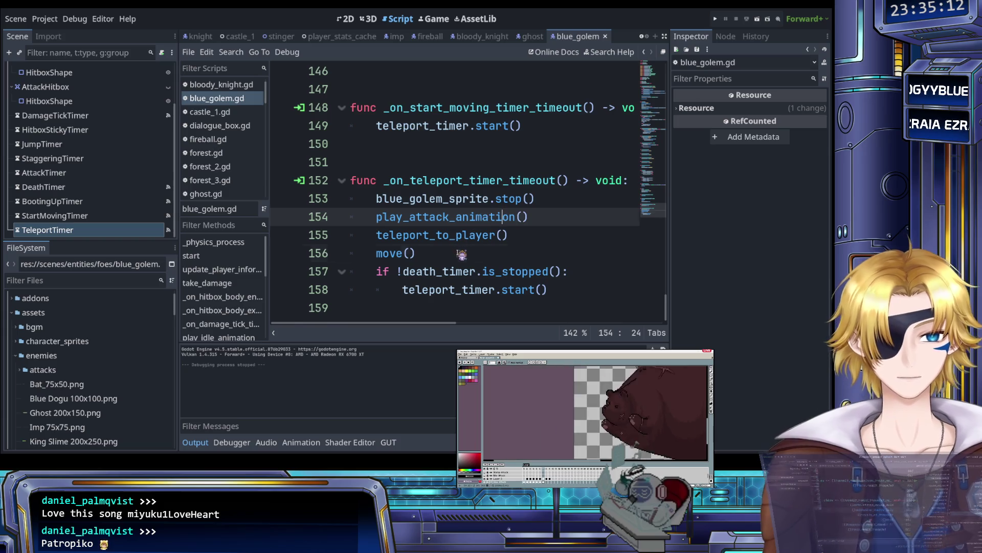
Step: Check the move() and death_timer lines 153–157, scroll up to reorient(), then rerun the game
{"action": "left_click", "coordinate": [473, 254]}
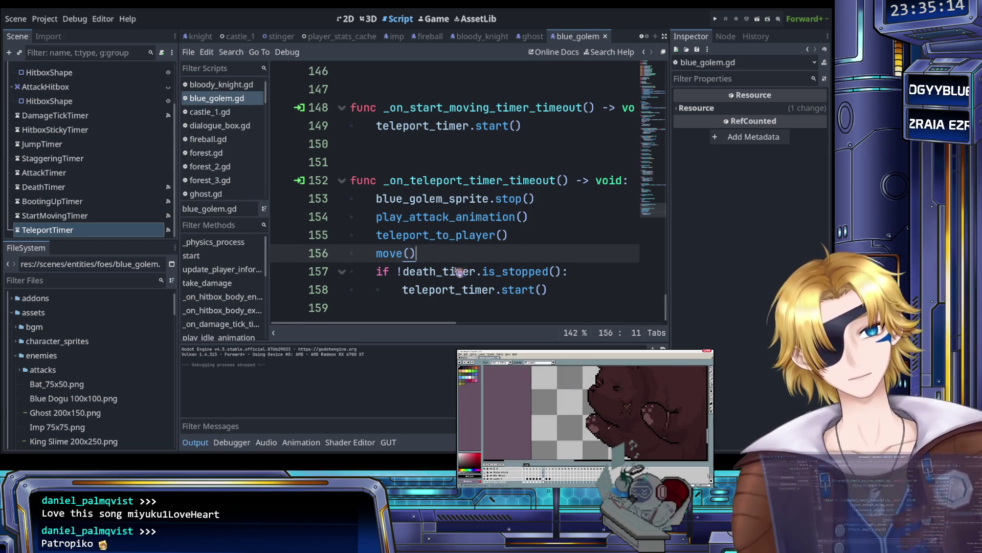
{"action": "left_click", "coordinate": [443, 272]}
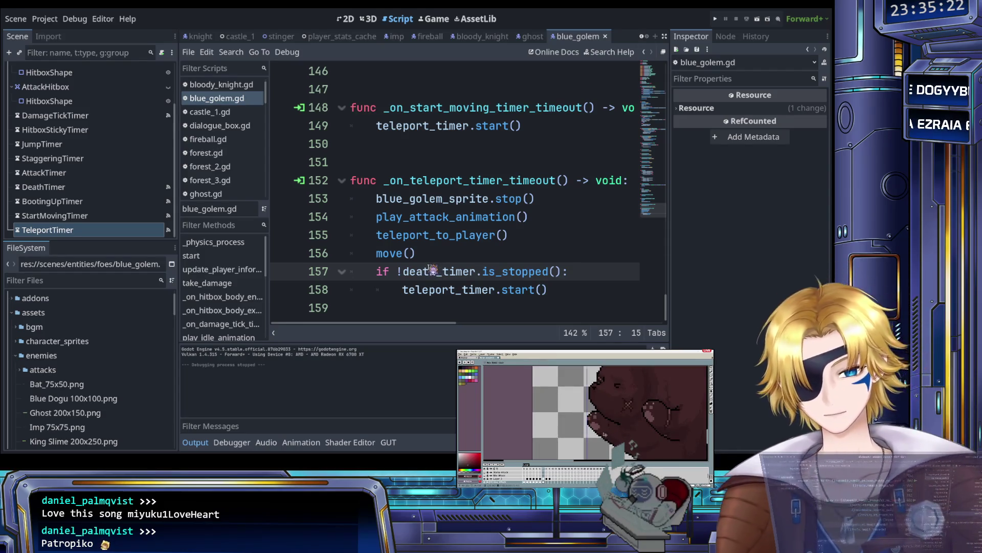
{"action": "left_click", "coordinate": [457, 256]}
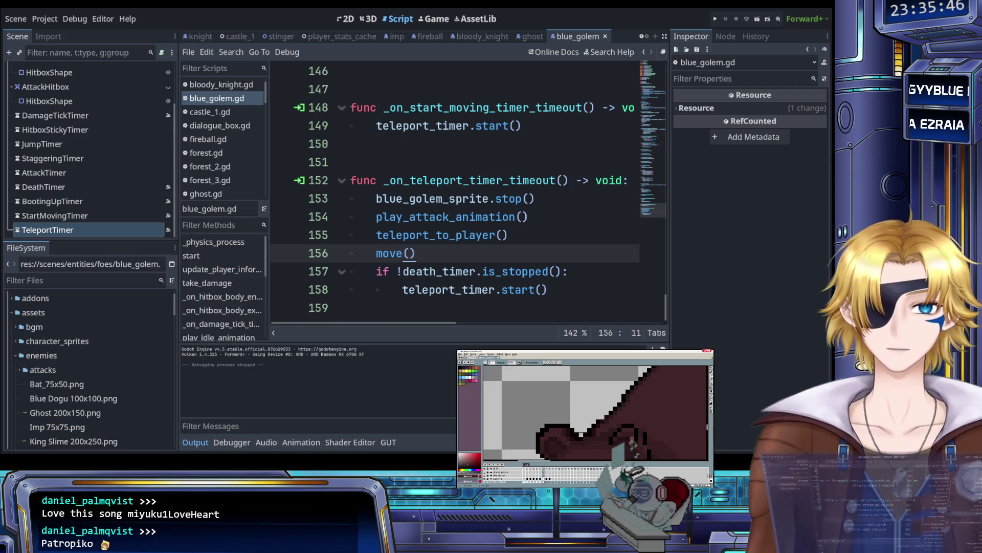
{"action": "left_click", "coordinate": [463, 204]}
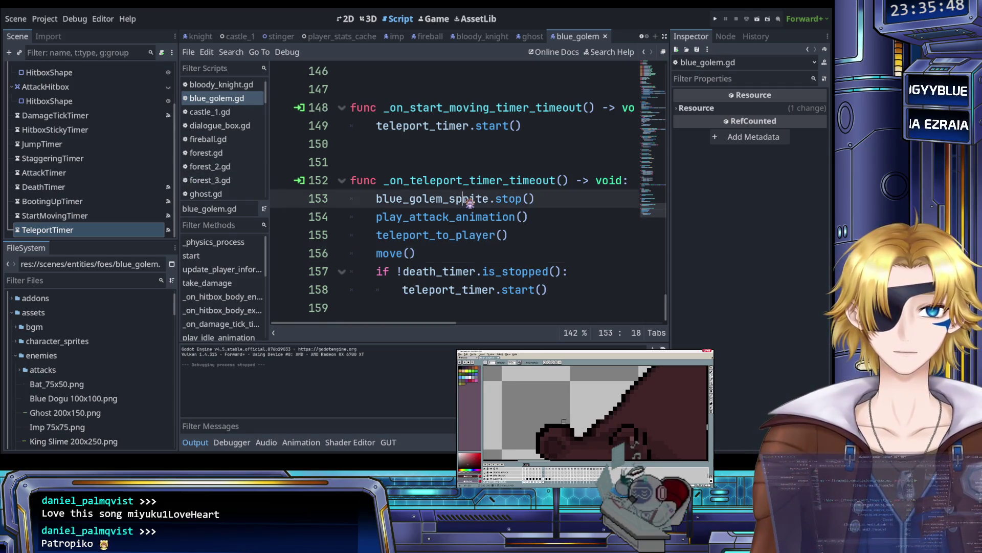
{"action": "scroll", "coordinate": [449, 200], "scroll_direction": "up", "scroll_amount": 5}
{"action": "scroll", "coordinate": [449, 200], "scroll_direction": "up", "scroll_amount": 7}
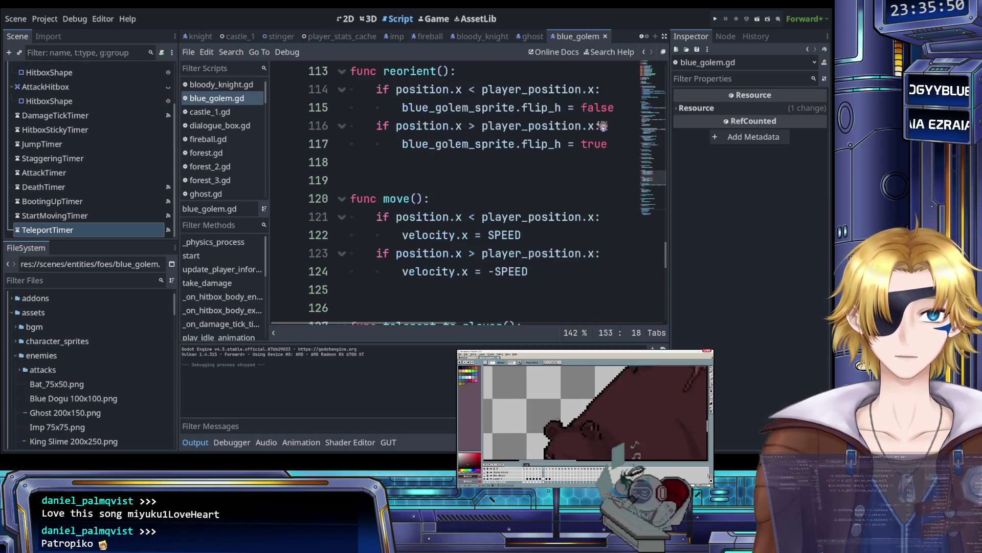
{"action": "left_click", "coordinate": [716, 19]}
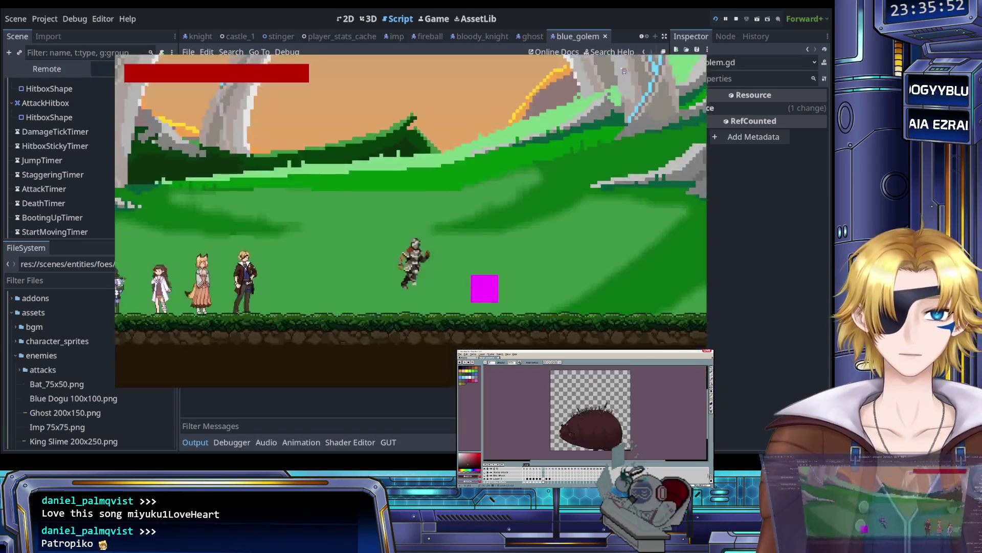
Step: Start the level, walk the knight left and right among the teleporting golems, then quit
{"action": "key", "text": "Return"}
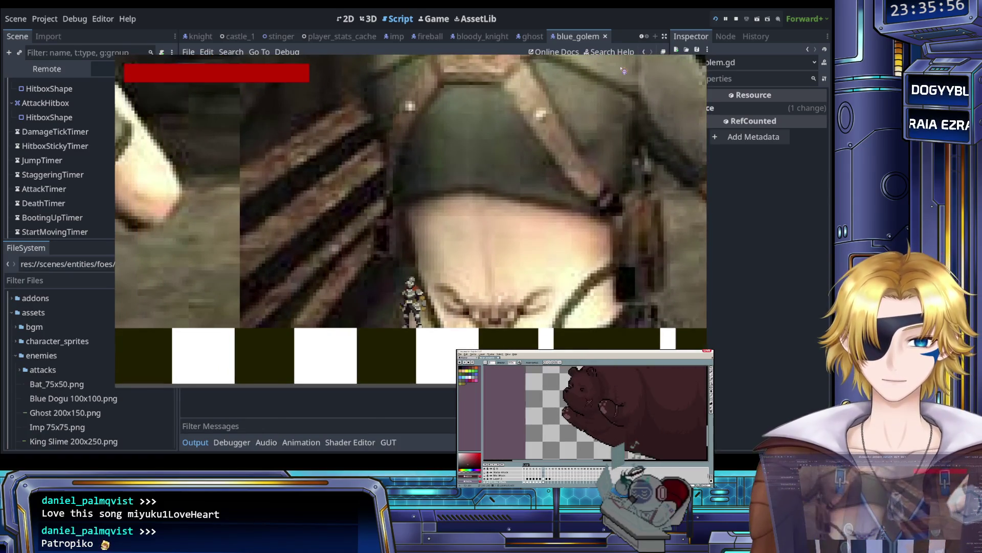
{"action": "key", "text": "Left"}
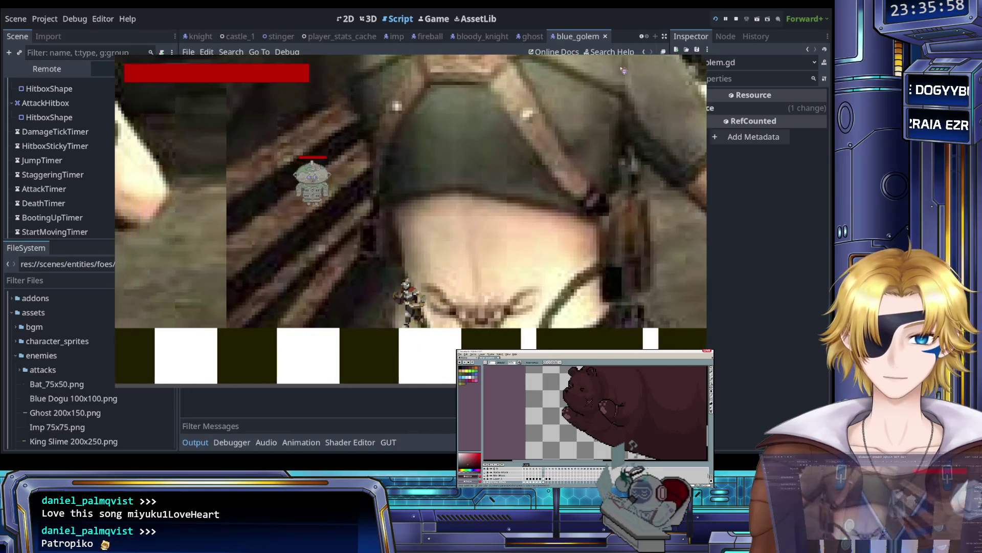
{"action": "key", "text": "Left"}
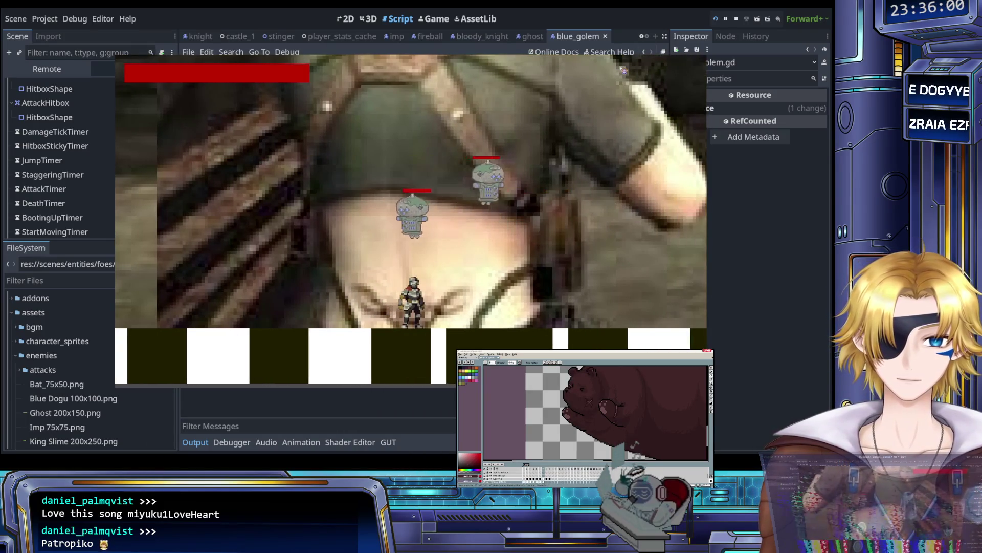
{"action": "key", "text": "Left"}
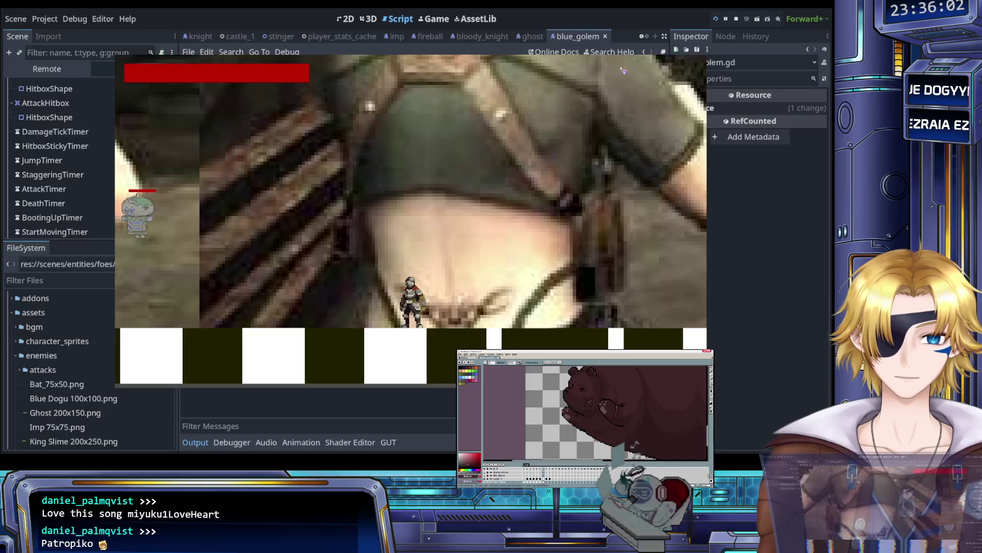
{"action": "key", "text": "Right"}
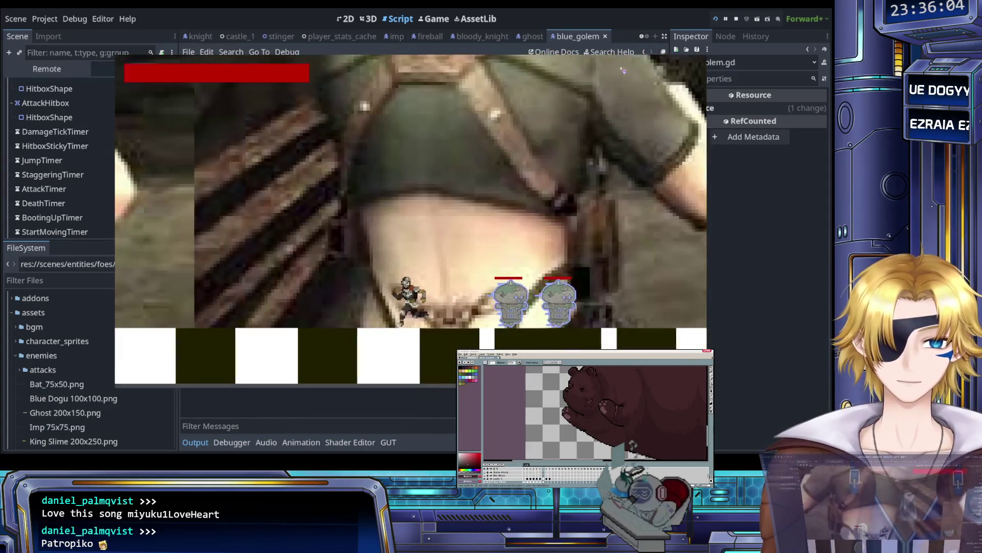
{"action": "key", "text": "Left"}
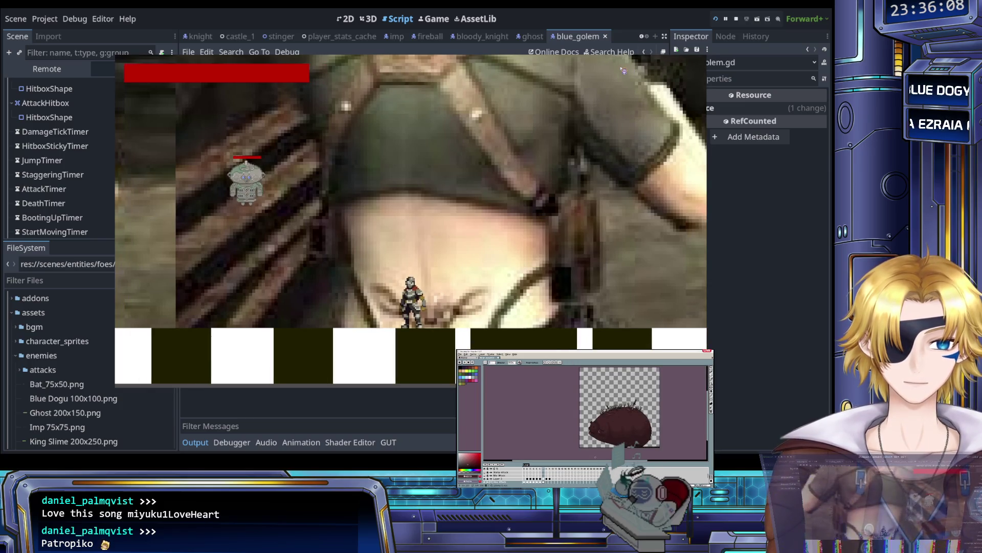
{"action": "key", "text": "Right"}
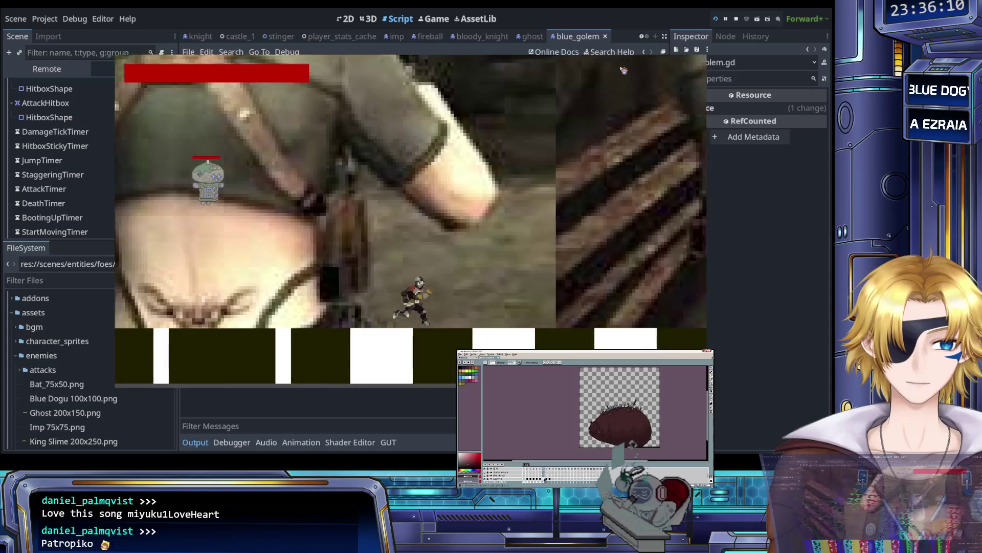
{"action": "key", "text": "Right"}
{"action": "key", "text": "Right"}
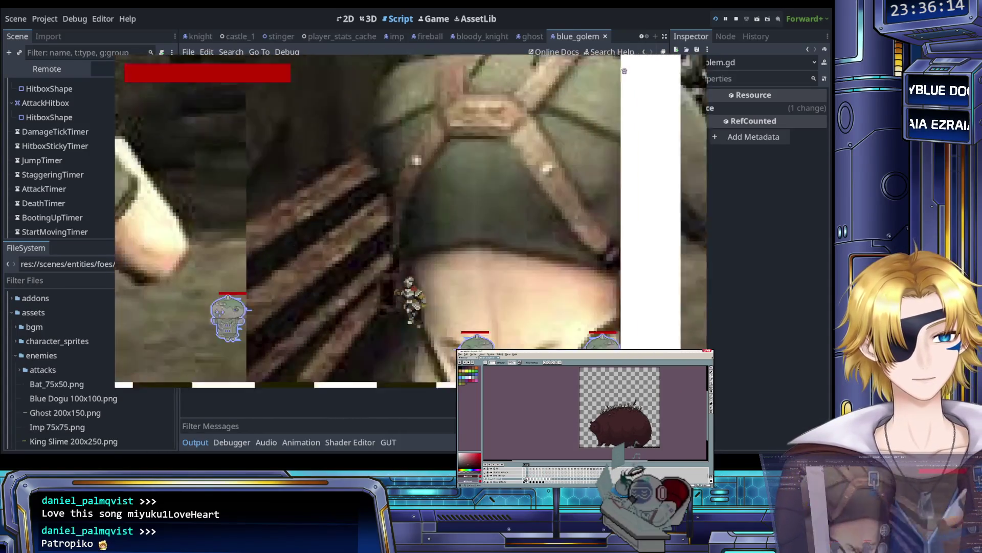
{"action": "key", "text": "Escape"}
{"action": "key", "text": "Return"}
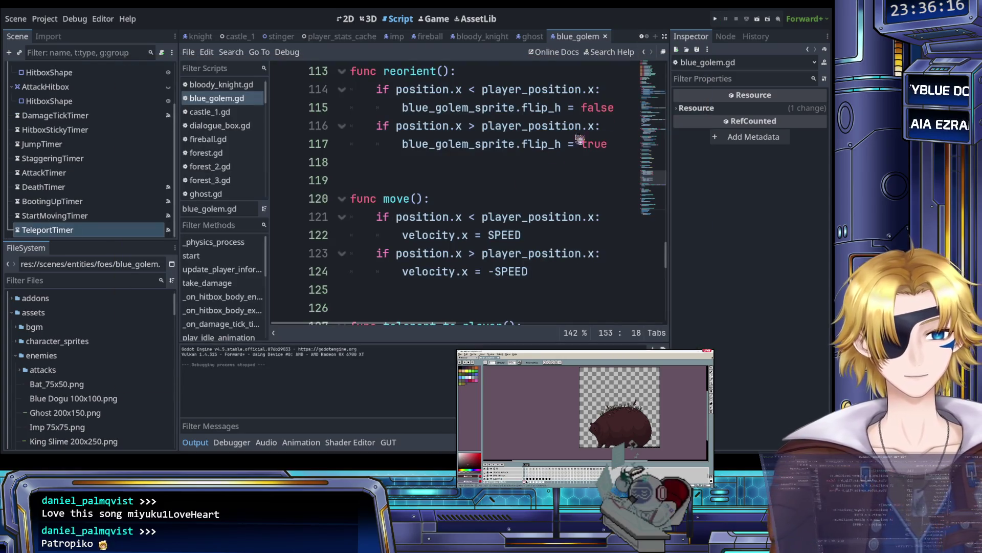
Step: Delete the '!' before death_timer.is_stopped() on line 157 and run the game to test
{"action": "left_click", "coordinate": [450, 216]}
{"action": "scroll", "coordinate": [454, 227], "scroll_direction": "down", "scroll_amount": 10}
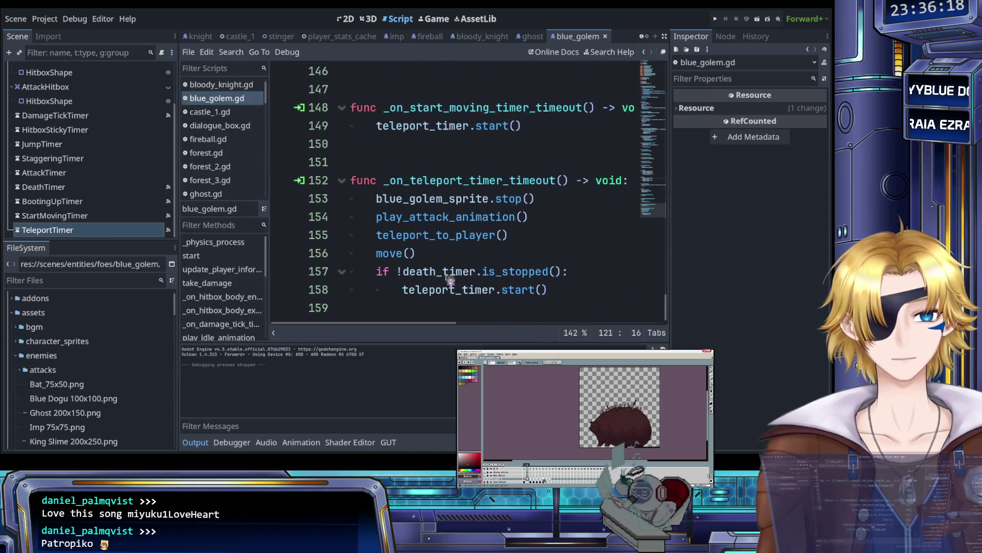
{"action": "left_click", "coordinate": [404, 272]}
{"action": "key", "text": "BackSpace"}
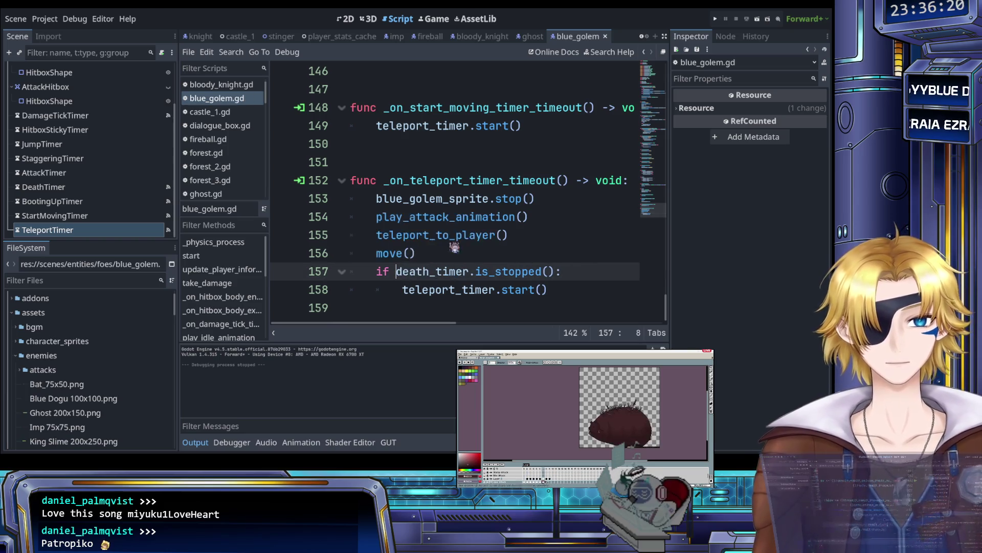
{"action": "left_click", "coordinate": [502, 235]}
{"action": "left_click", "coordinate": [716, 18]}
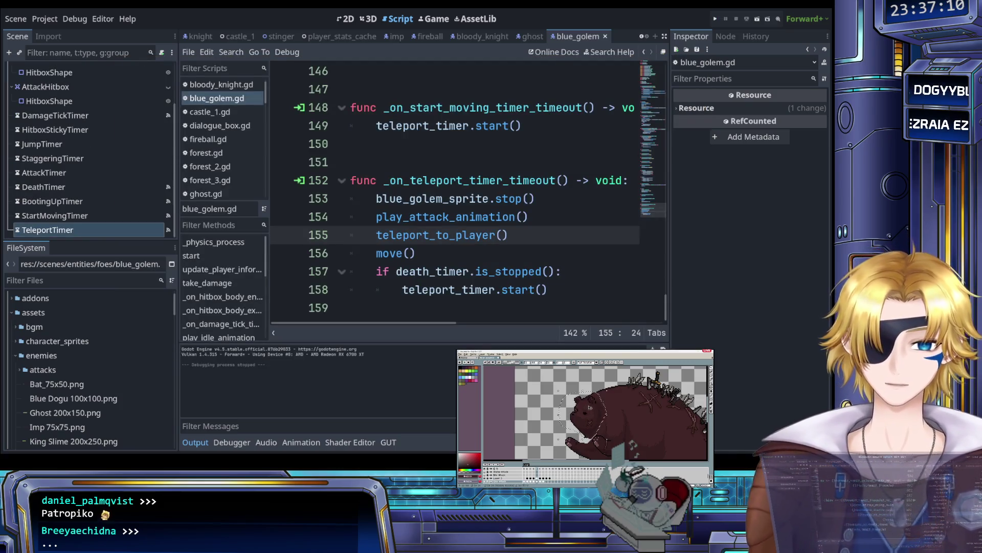
{"action": "left_click", "coordinate": [450, 310]}
{"action": "left_click_drag", "start_coordinate": [377, 271], "coordinate": [572, 287]}
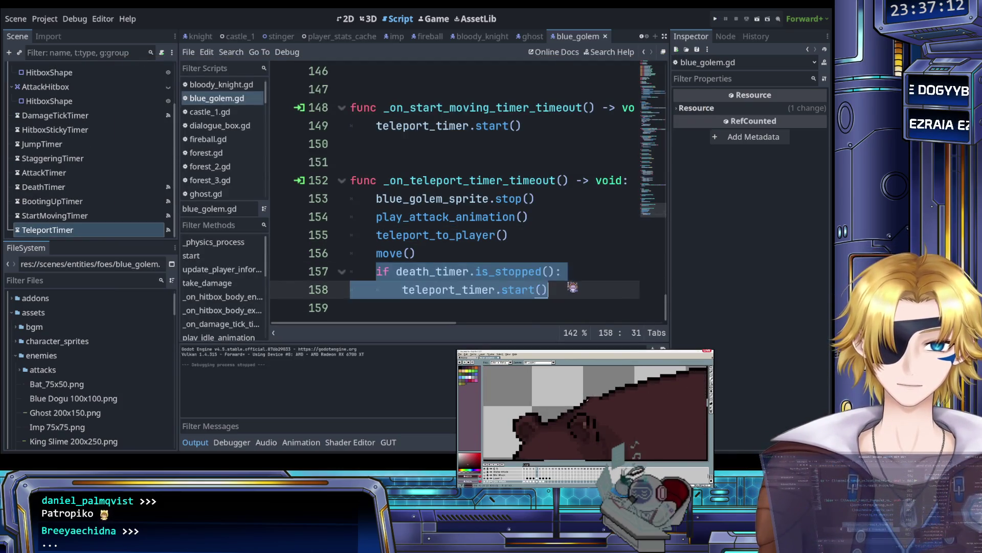
{"action": "left_click", "coordinate": [563, 290]}
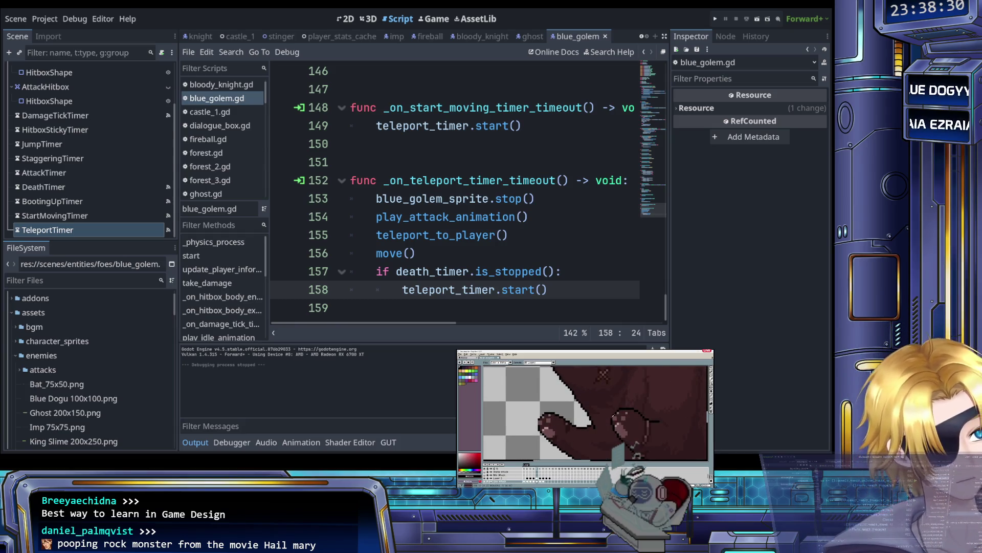
{"action": "left_click", "coordinate": [449, 238]}
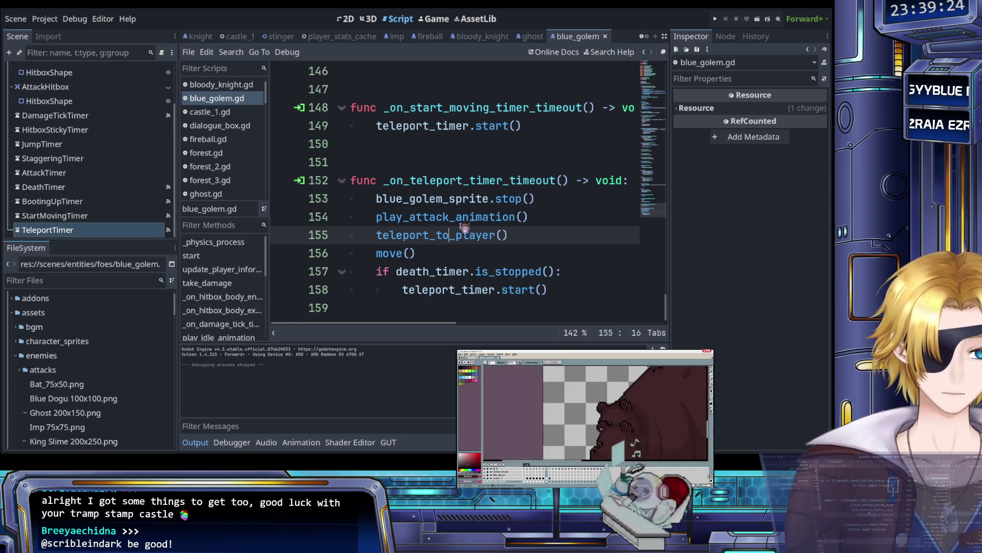
{"action": "left_click", "coordinate": [444, 235]}
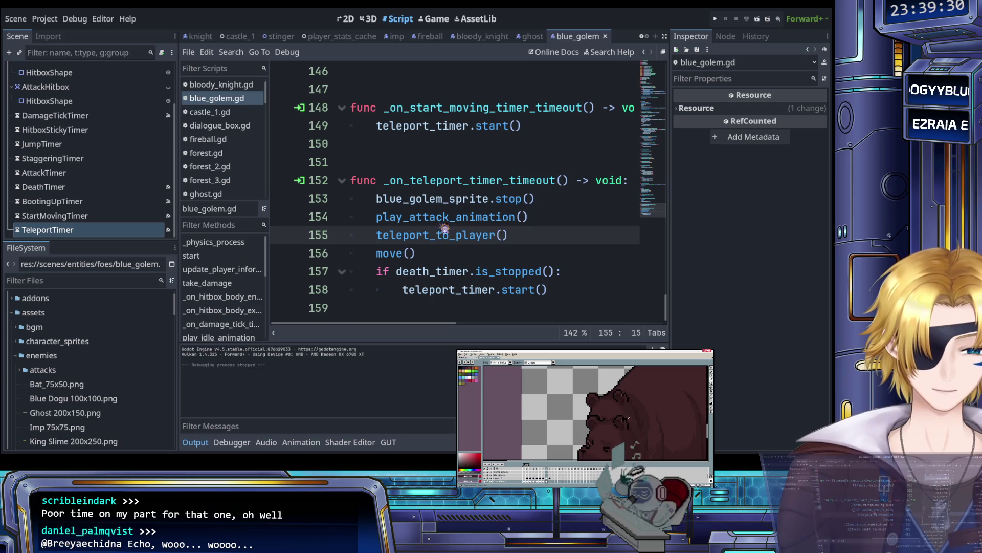
{"action": "left_click", "coordinate": [501, 256]}
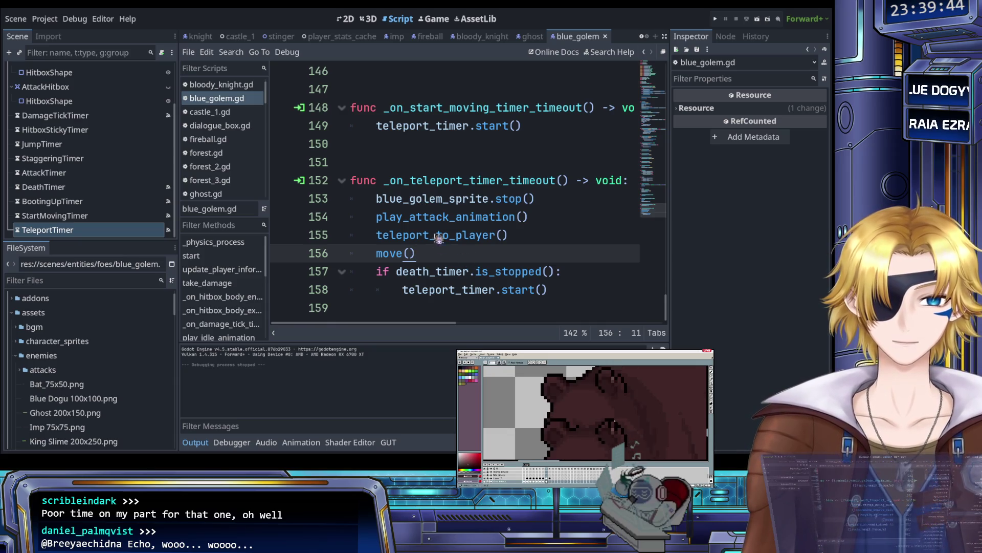
{"action": "left_click", "coordinate": [445, 272]}
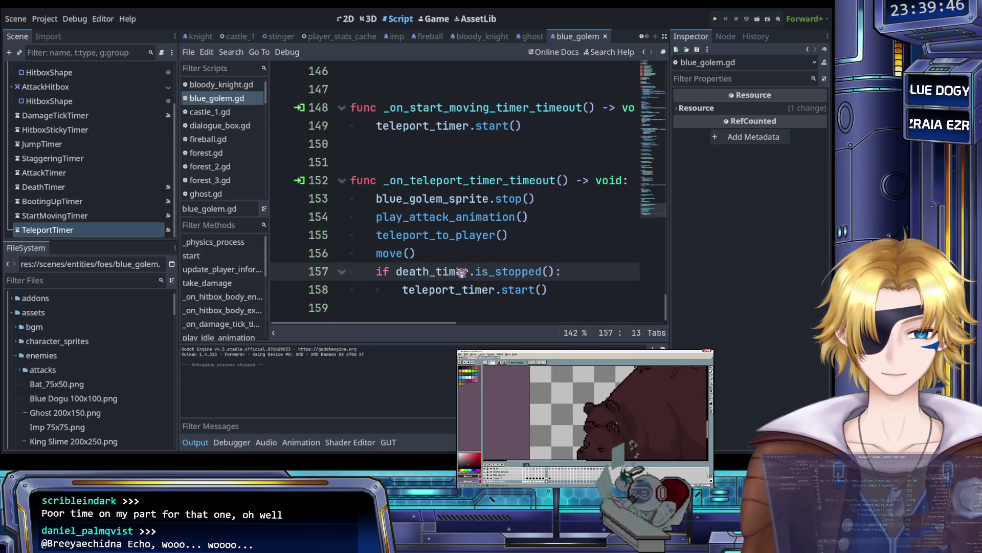
{"action": "left_click", "coordinate": [454, 286]}
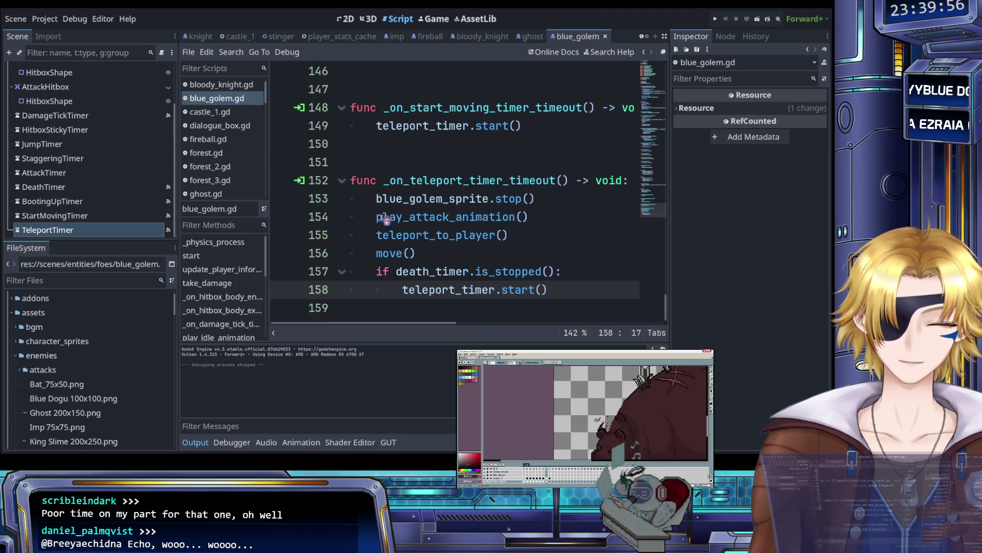
{"action": "scroll", "coordinate": [387, 220], "scroll_direction": "up", "scroll_amount": 2}
{"action": "scroll", "coordinate": [454, 241], "scroll_direction": "up", "scroll_amount": 2}
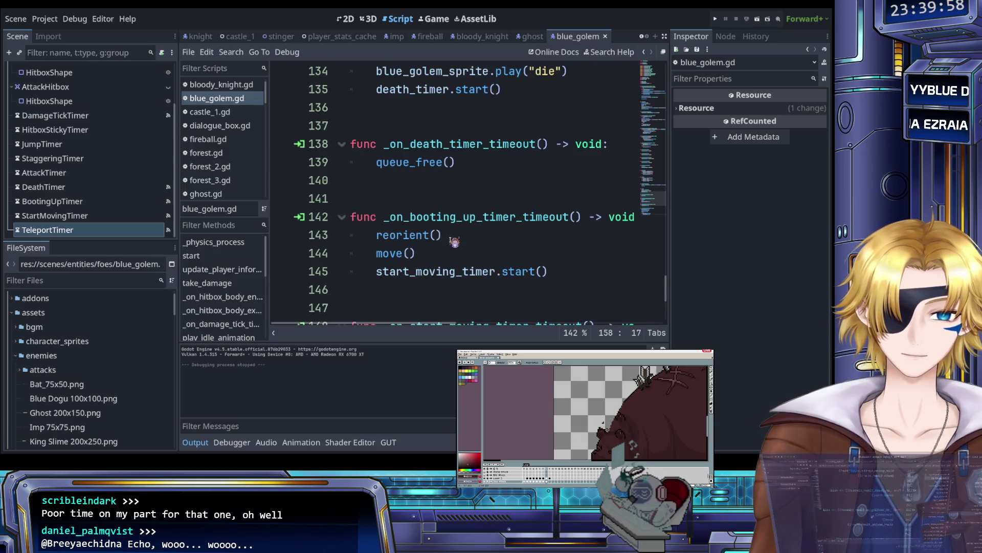
{"action": "scroll", "coordinate": [453, 241], "scroll_direction": "up", "scroll_amount": 4}
{"action": "scroll", "coordinate": [445, 217], "scroll_direction": "down", "scroll_amount": 1}
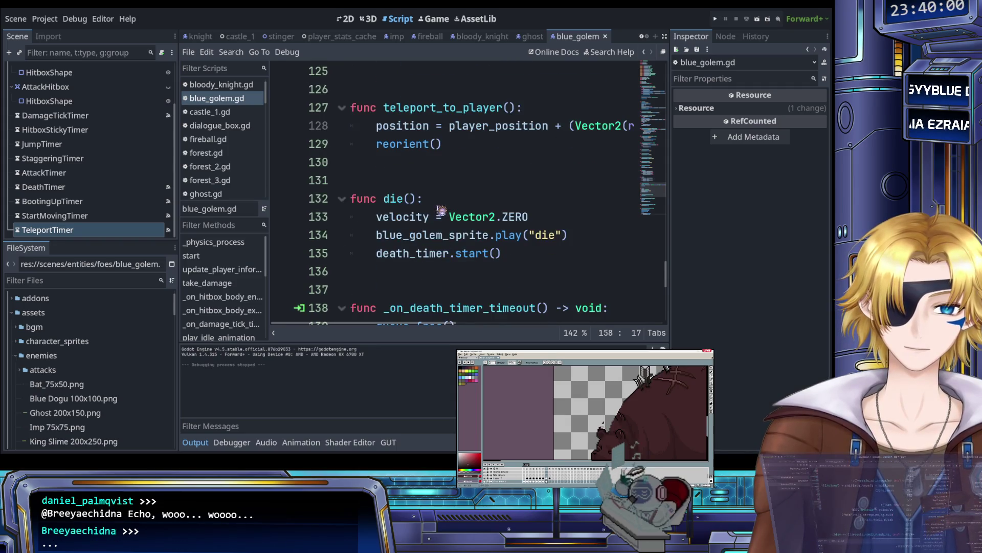
{"action": "left_click", "coordinate": [464, 236]}
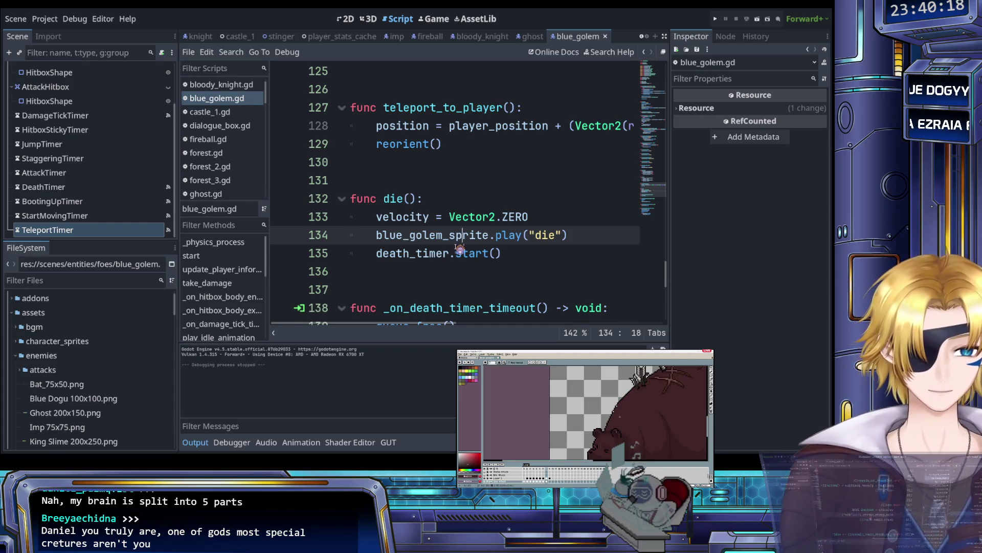
{"action": "left_click", "coordinate": [430, 238]}
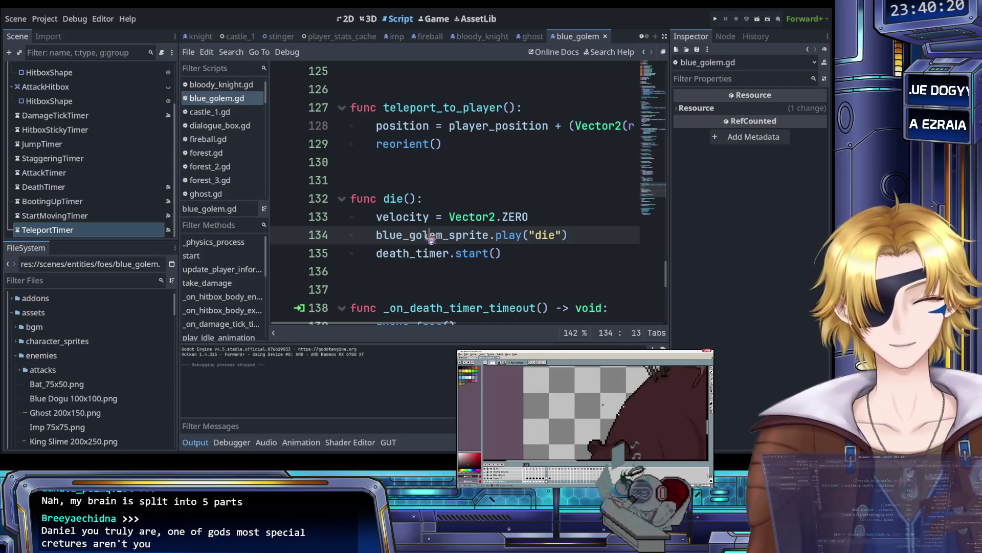
{"action": "scroll", "coordinate": [431, 239], "scroll_direction": "down", "scroll_amount": 6}
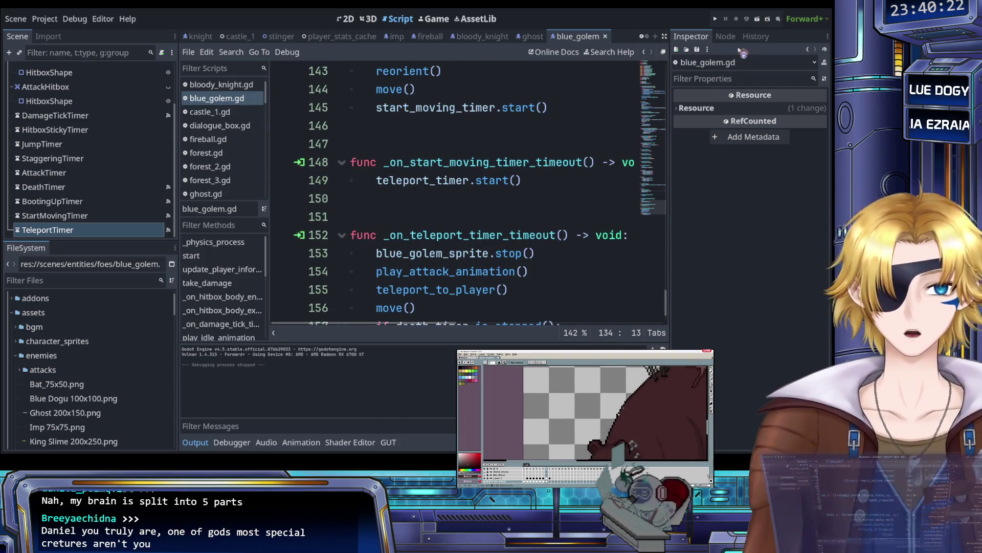
{"action": "left_click", "coordinate": [723, 21]}
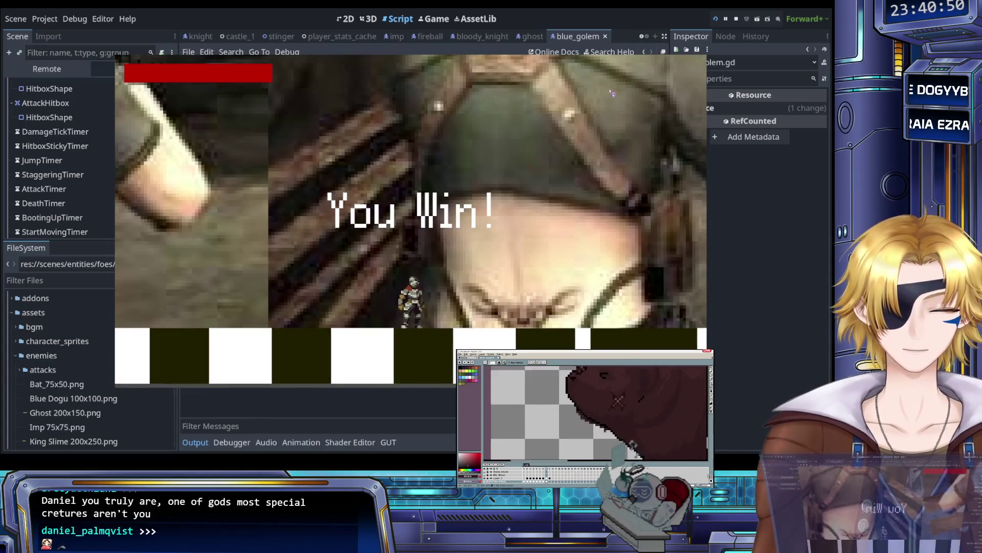
{"action": "key", "text": "Escape"}
{"action": "key", "text": "Return"}
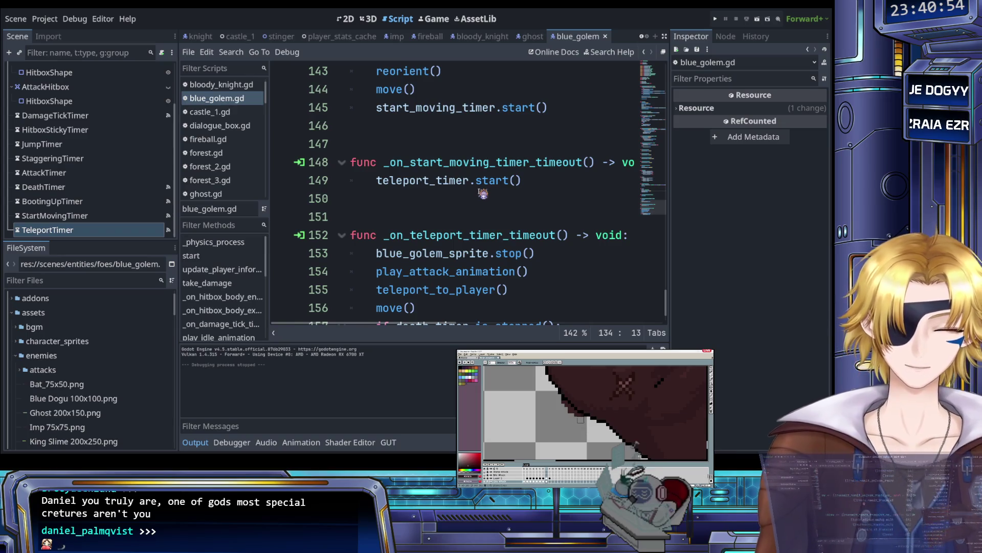
{"action": "left_click", "coordinate": [466, 198]}
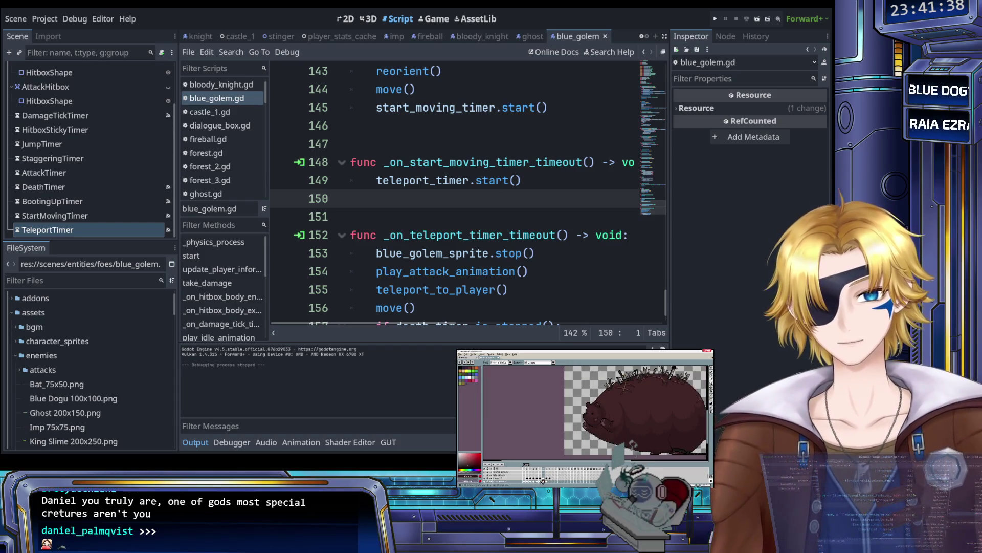
{"action": "scroll", "coordinate": [576, 449], "scroll_direction": "up", "scroll_amount": 2}
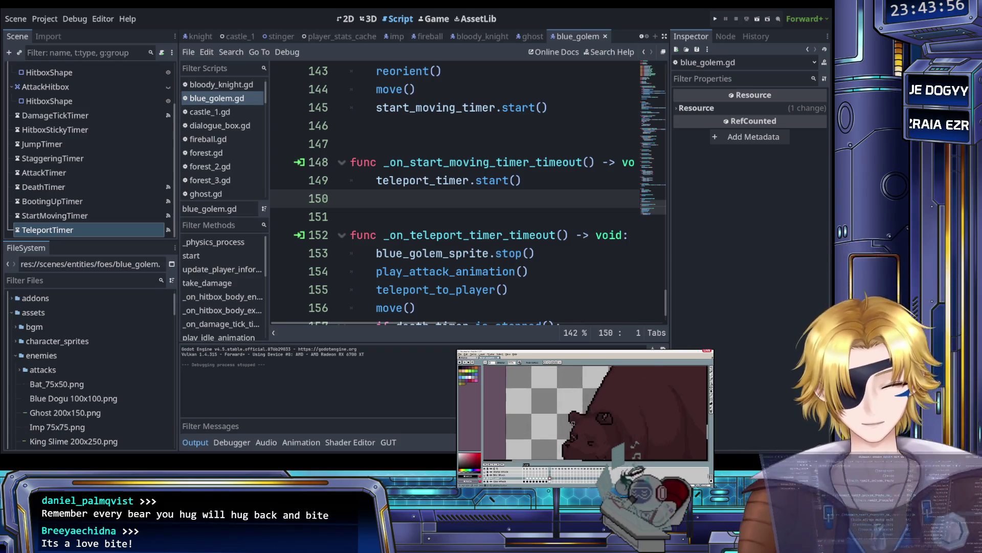
{"action": "left_click", "coordinate": [502, 289]}
{"action": "scroll", "coordinate": [470, 288], "scroll_direction": "down", "scroll_amount": 1}
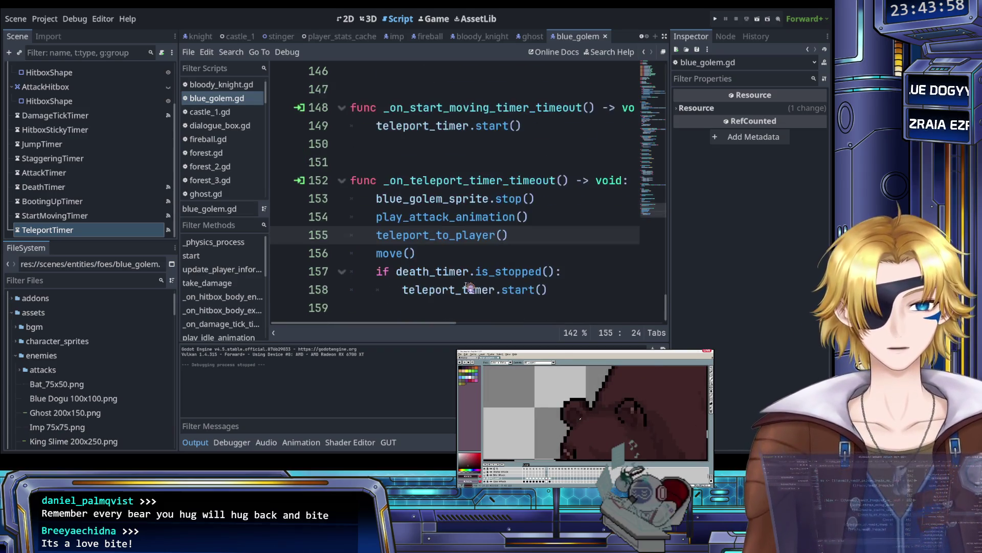
Step: Cut the 'if death_timer.is_stopped():' line from the teleport handler
{"action": "left_click", "coordinate": [450, 200]}
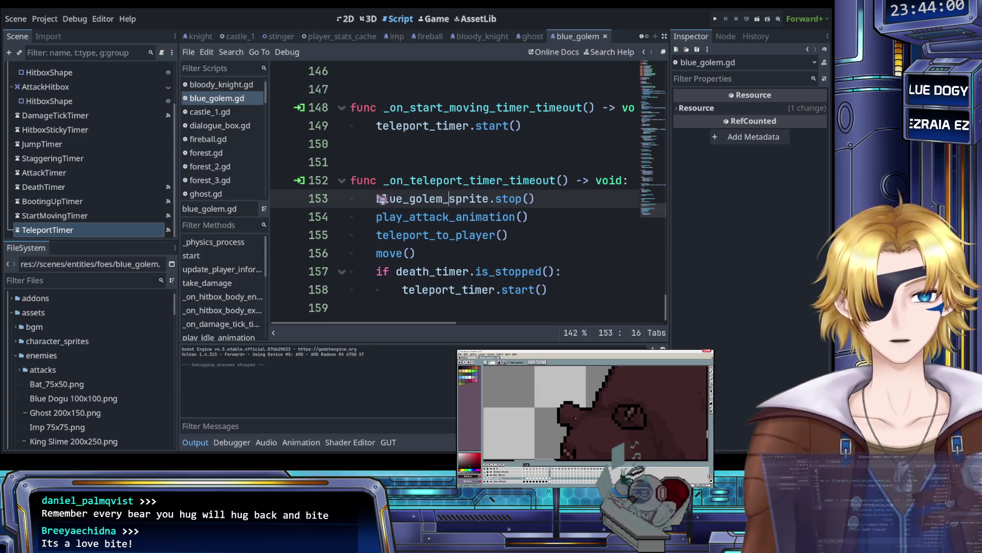
{"action": "left_click_drag", "start_coordinate": [378, 200], "coordinate": [547, 201]}
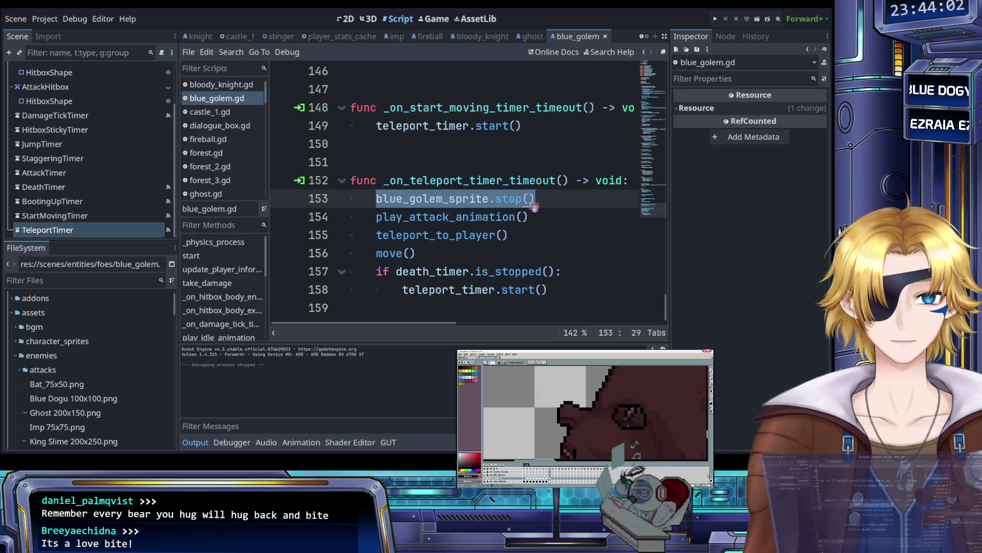
{"action": "left_click", "coordinate": [483, 199]}
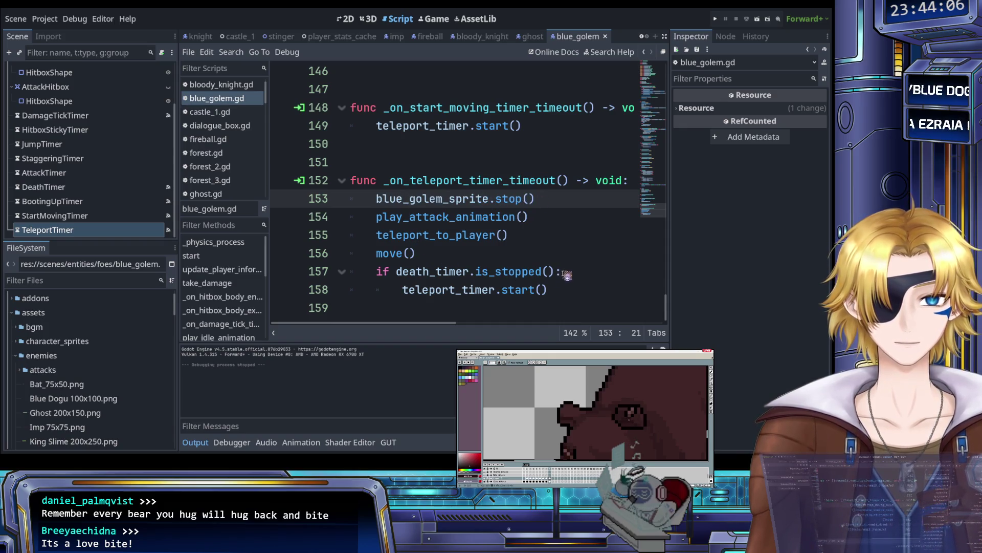
{"action": "left_click_drag", "start_coordinate": [562, 272], "coordinate": [378, 273]}
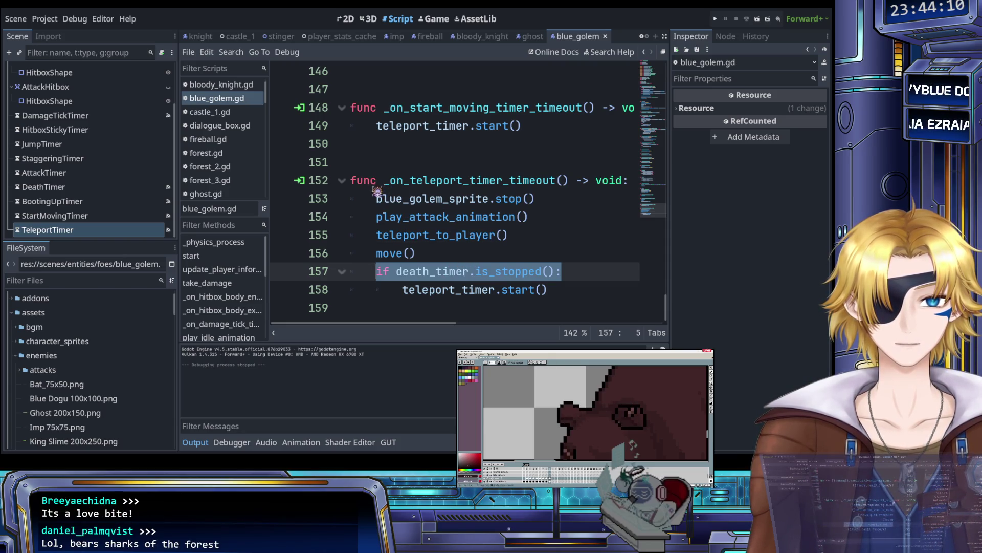
{"action": "key", "text": "BackSpace"}
Step: Paste the check atop _on_teleport_timer_timeout, indent the body under it, save, and run
{"action": "left_click", "coordinate": [377, 197]}
{"action": "key", "text": "Return"}
{"action": "key", "text": "Up"}
{"action": "key", "text": "ctrl+v"}
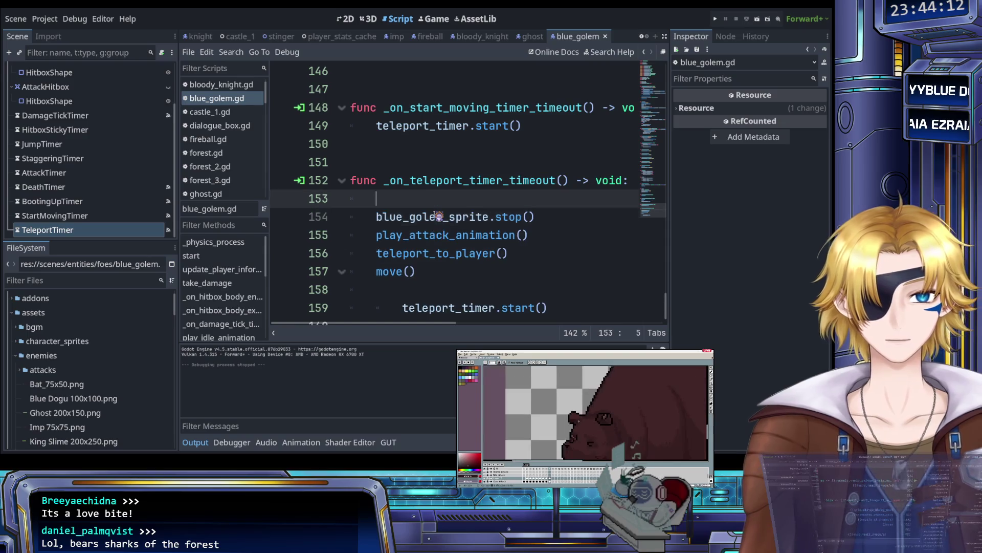
{"action": "key", "text": "Down"}
{"action": "key", "text": "shift+Down"}
{"action": "key", "text": "shift+Down"}
{"action": "key", "text": "shift+Down"}
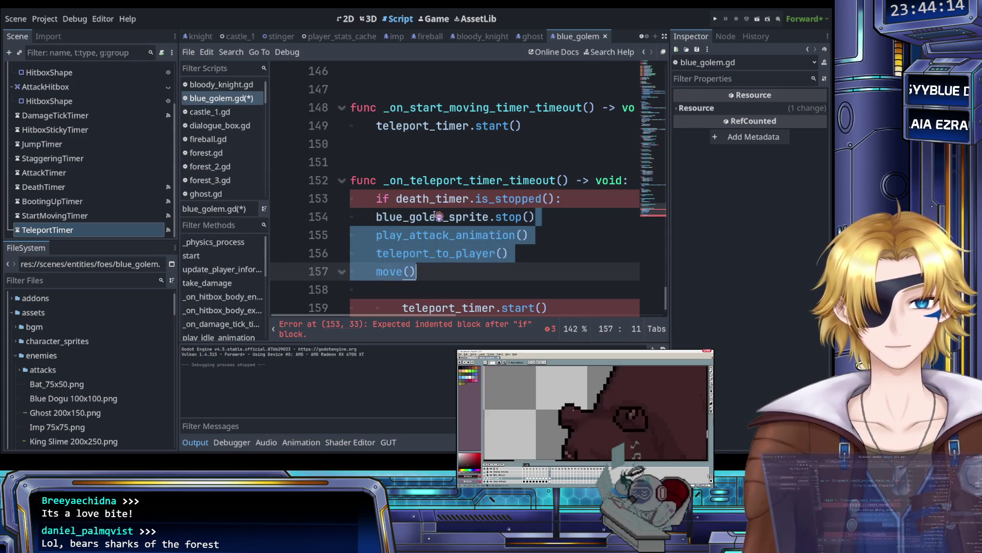
{"action": "key", "text": "Tab"}
{"action": "key", "text": "BackSpace"}
{"action": "key", "text": "ctrl+s"}
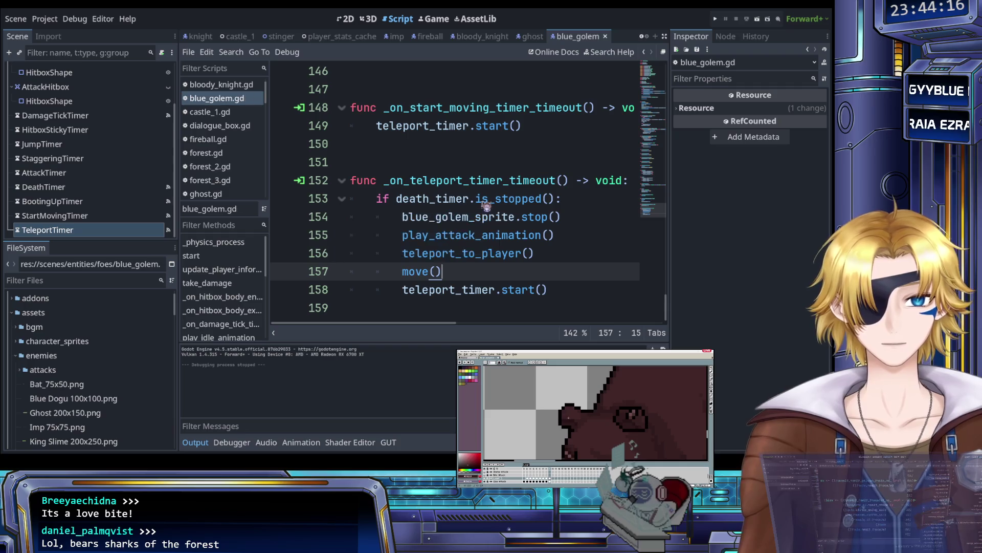
{"action": "left_click", "coordinate": [716, 19]}
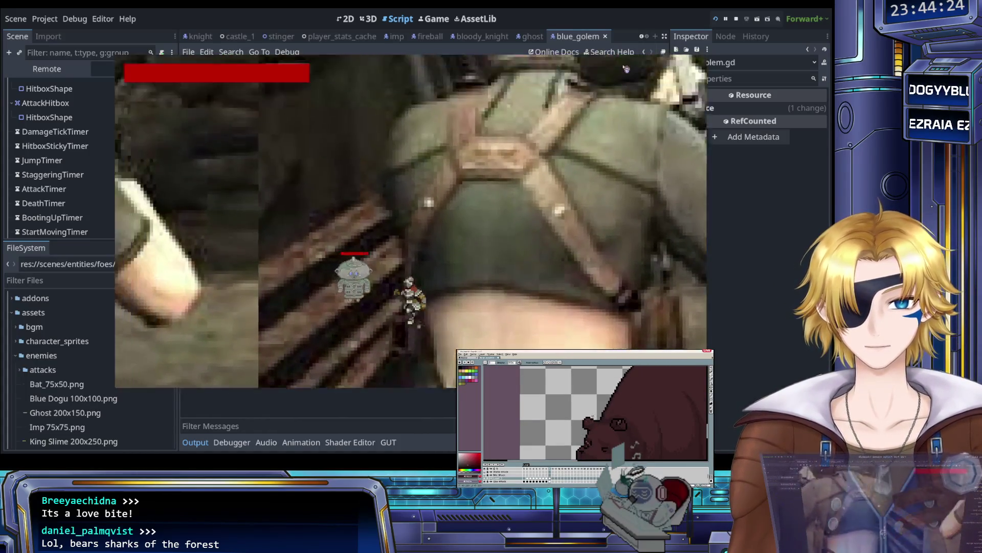
Step: Attack the golems with X in the running game, then quit back to the editor
{"action": "key", "text": "x"}
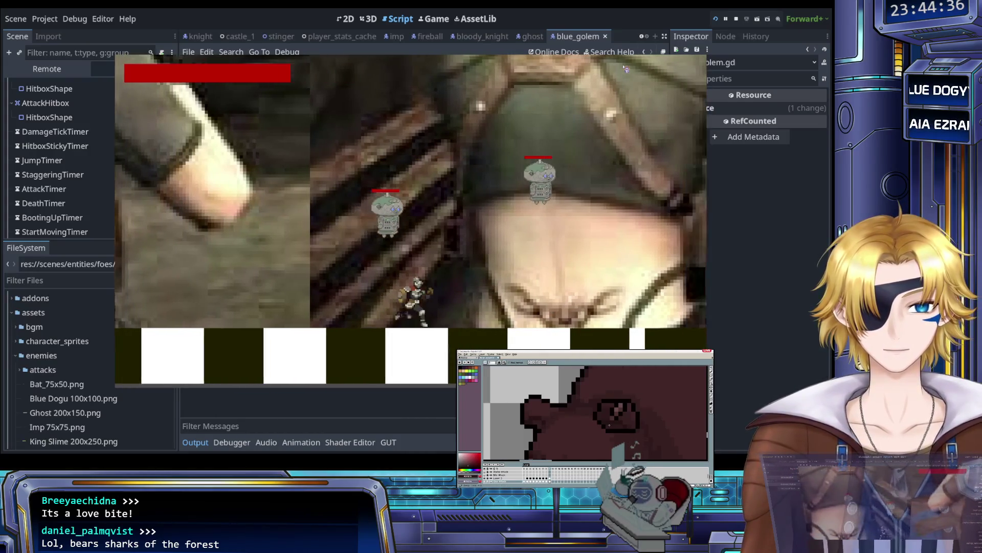
{"action": "key", "text": "Escape"}
{"action": "key", "text": "Return"}
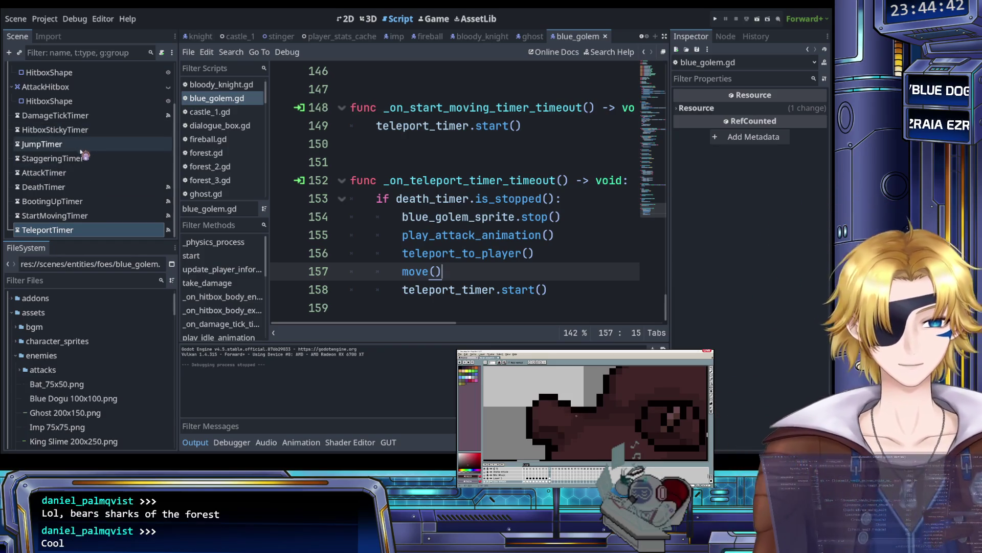
Step: Change DeathTimer's Wait Time from 1.625 to 1.6 in the Inspector, save, and relaunch the game
{"action": "left_click", "coordinate": [90, 187]}
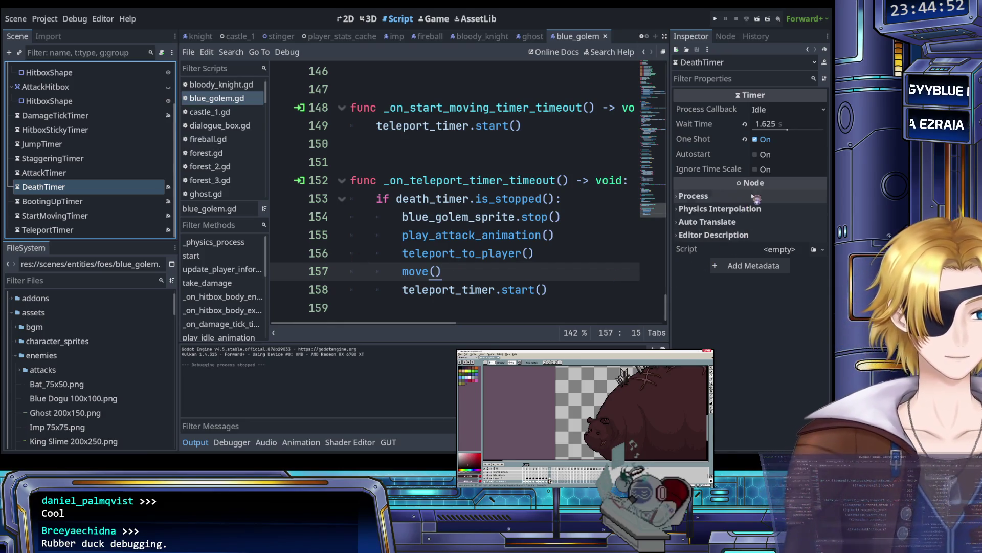
{"action": "left_click", "coordinate": [776, 126]}
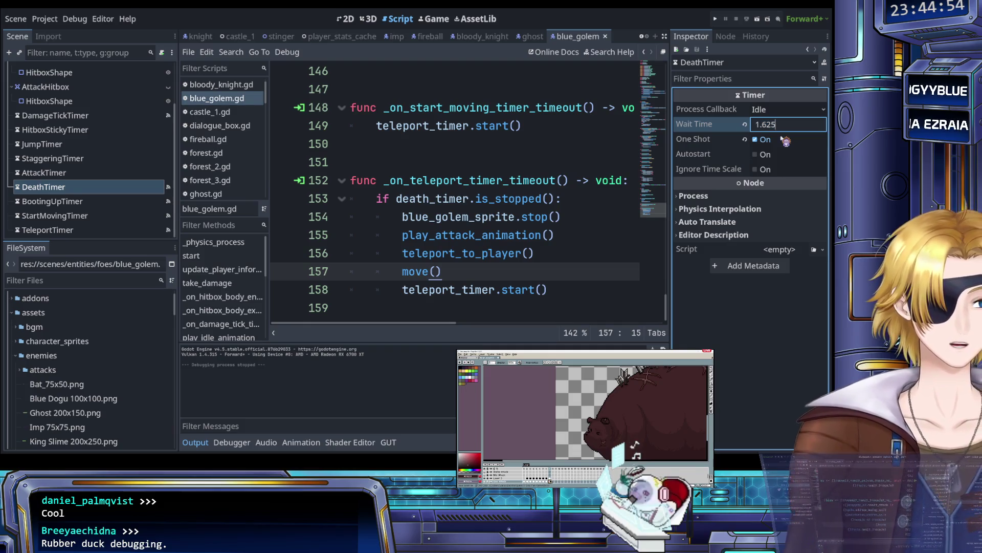
{"action": "type", "text": "1.6"}
{"action": "key", "text": "Return"}
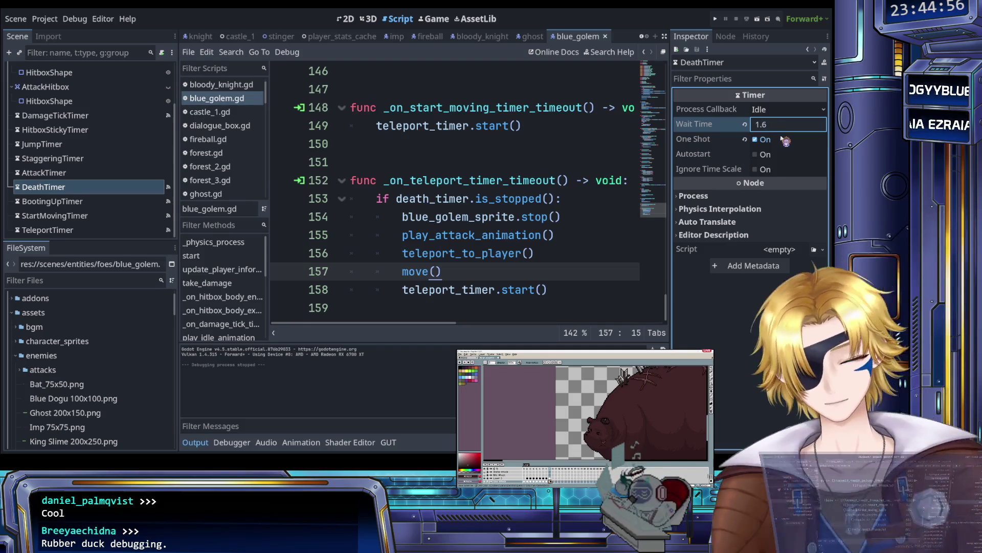
{"action": "left_click", "coordinate": [537, 154]}
{"action": "key", "text": "ctrl+s"}
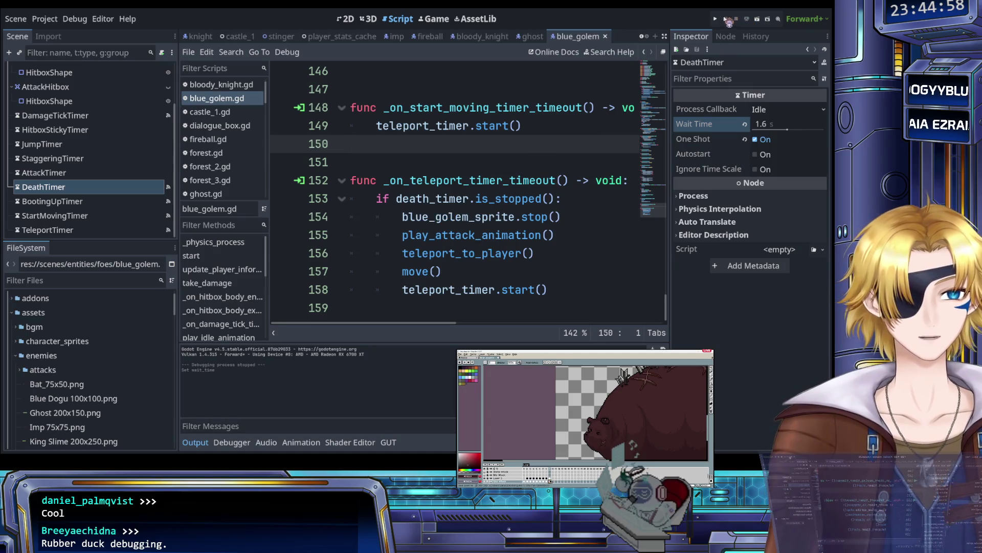
{"action": "left_click", "coordinate": [717, 20]}
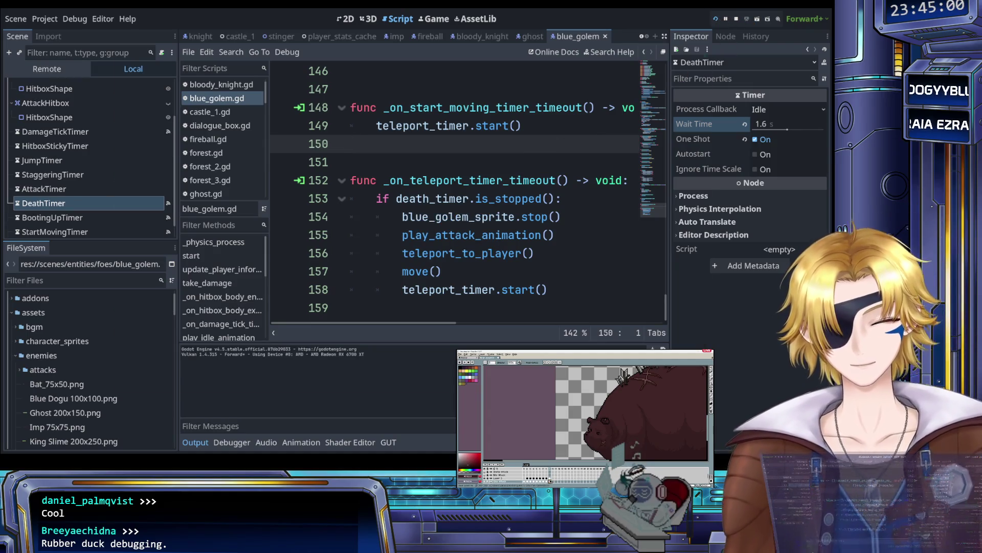
Step: Enter The Castle from level select, watch its cutscene, then stop the game with F8
{"action": "key", "text": "Return"}
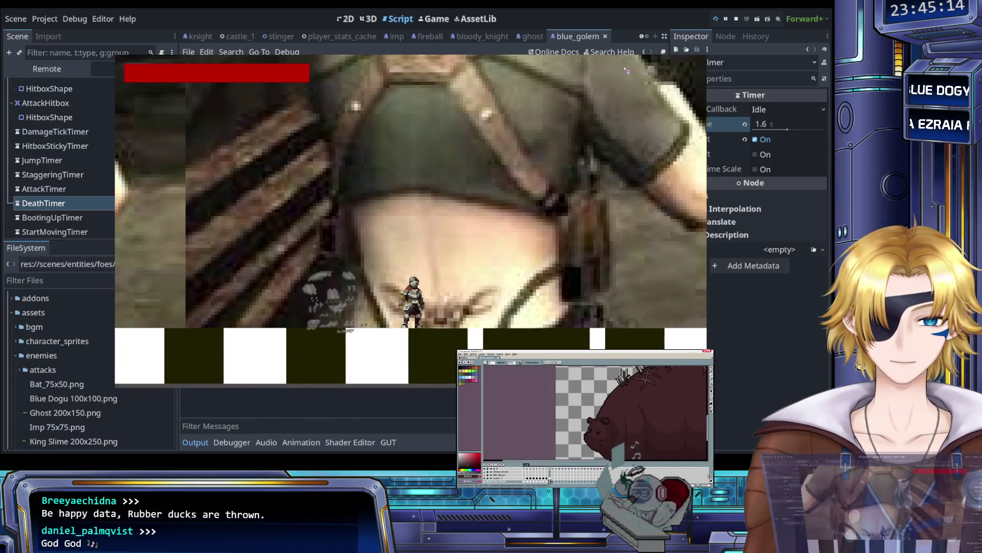
{"action": "key", "text": "F8"}
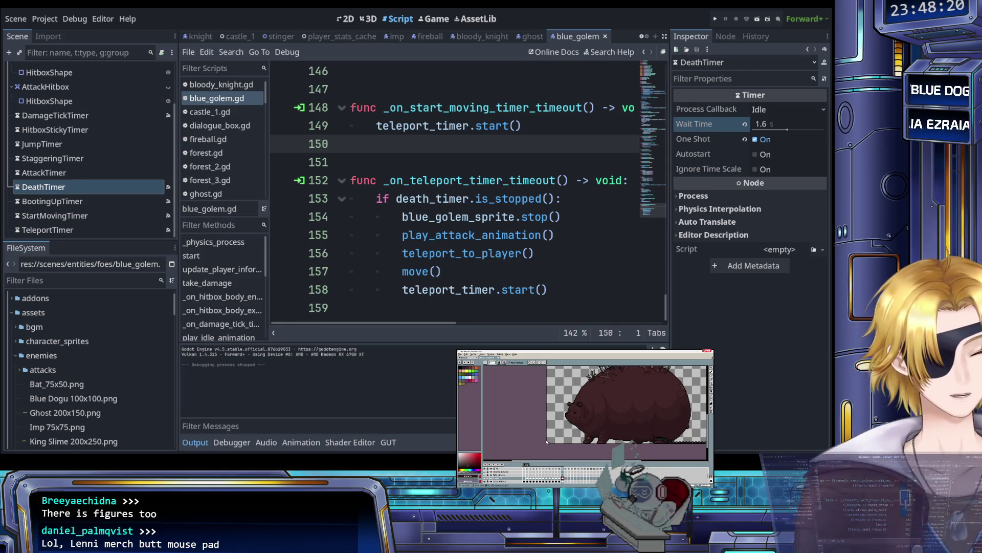
Step: Scroll through the teleport-timer handler in blue_golem.gd, then switch to the blank Paint canvas
{"action": "scroll", "coordinate": [554, 426], "scroll_direction": "up", "scroll_amount": 5}
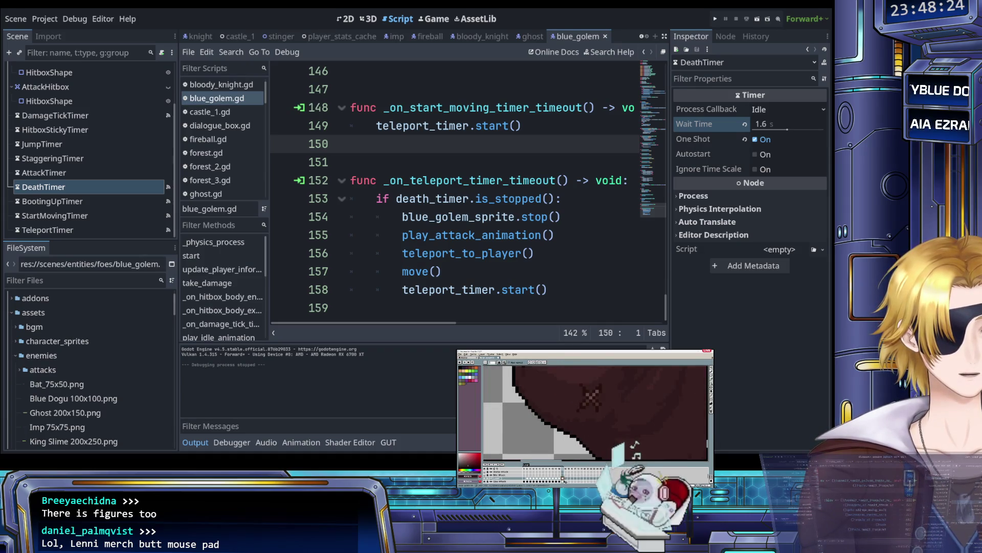
{"action": "scroll", "coordinate": [594, 412], "scroll_direction": "up", "scroll_amount": 2}
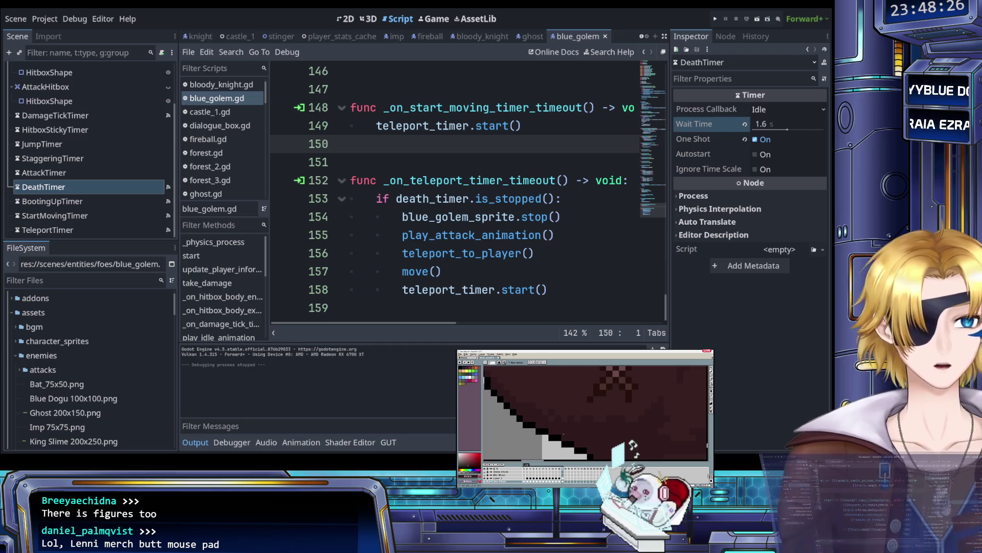
{"action": "scroll", "coordinate": [593, 412], "scroll_direction": "down", "scroll_amount": 2}
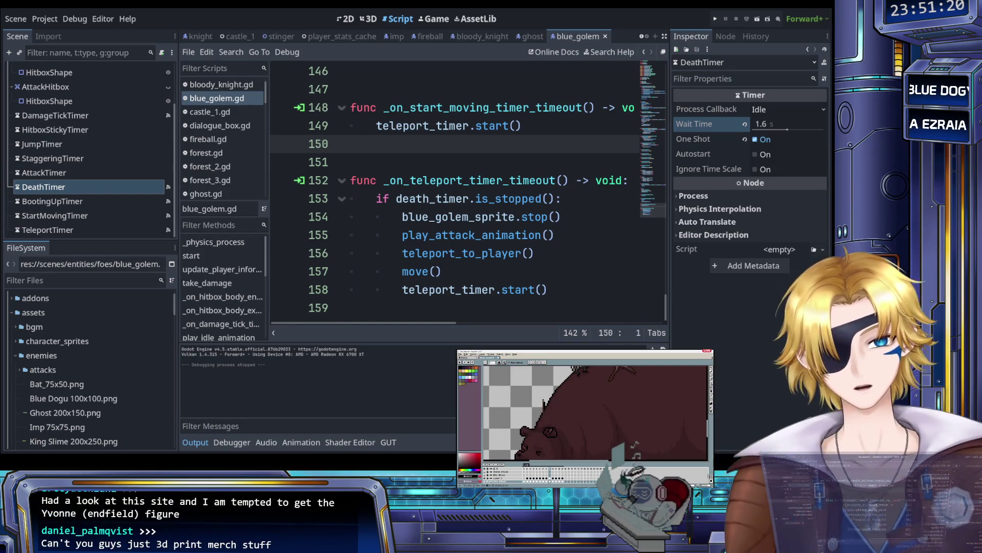
{"action": "key", "text": "alt+Tab"}
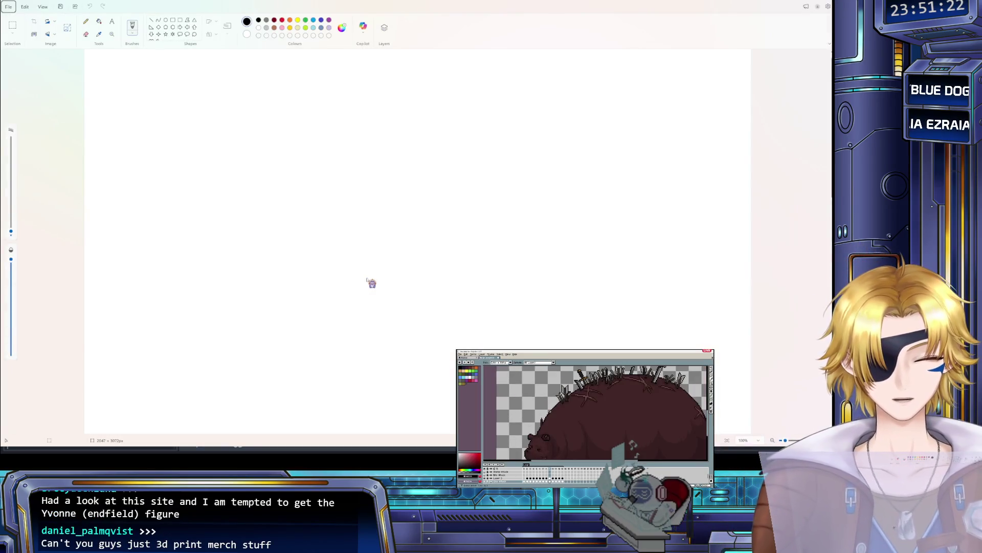
Step: Paste and position the earbuds case photo, then paste the larger close-up earbud photo over it
{"action": "key", "text": "ctrl+v"}
{"action": "scroll", "coordinate": [105, 170], "scroll_direction": "up", "scroll_amount": 1, "text": "ctrl"}
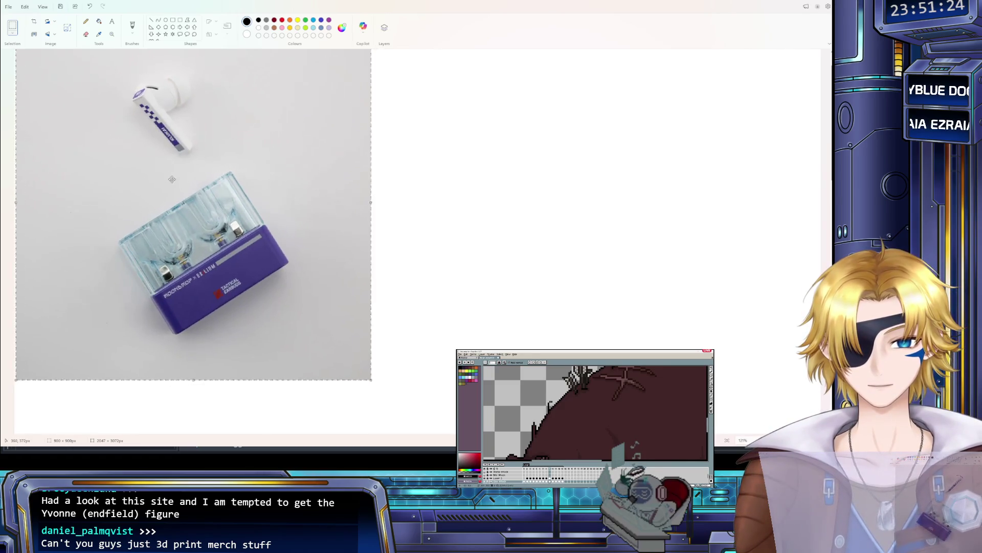
{"action": "scroll", "coordinate": [275, 218], "scroll_direction": "up", "scroll_amount": 1, "text": "ctrl"}
{"action": "left_click_drag", "start_coordinate": [275, 218], "coordinate": [279, 194]}
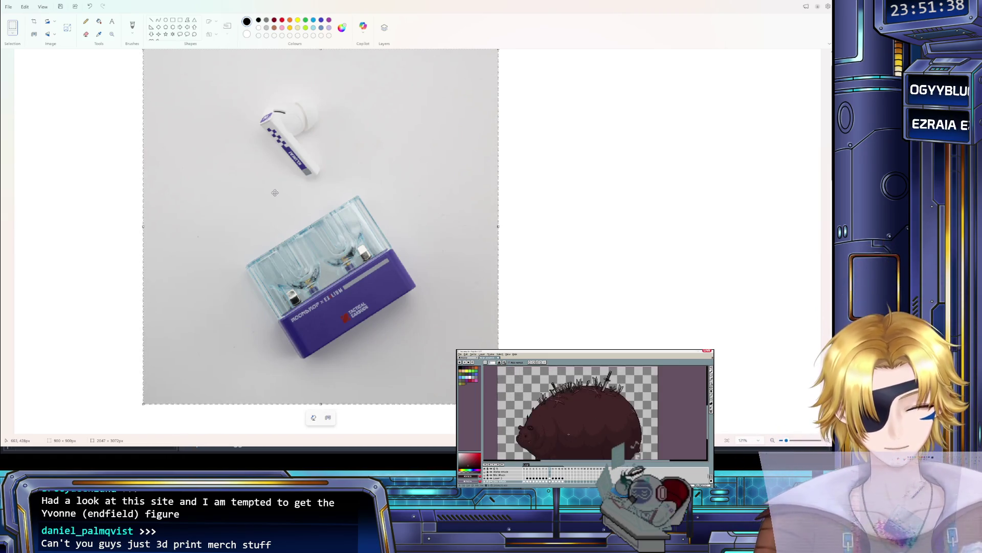
{"action": "left_click_drag", "start_coordinate": [271, 192], "coordinate": [275, 202]}
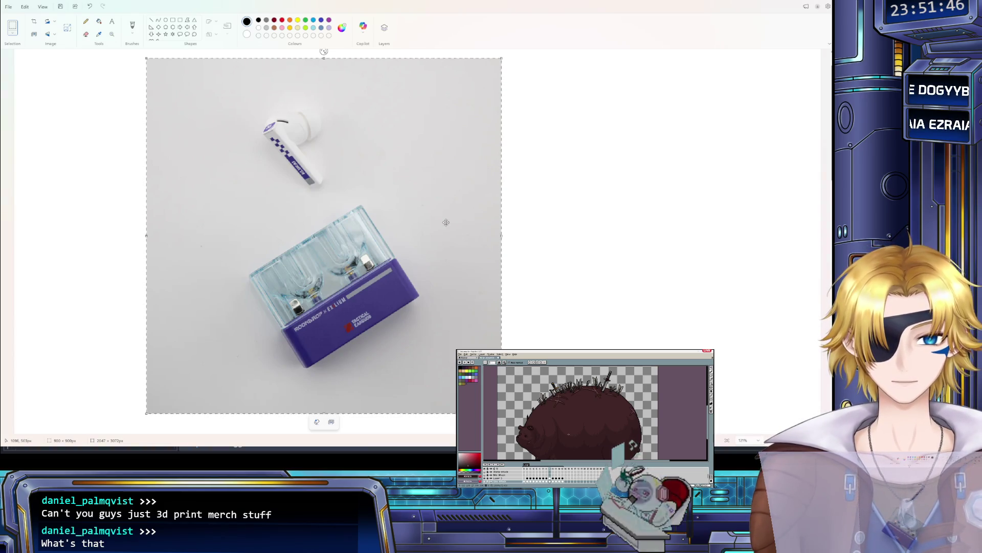
{"action": "key", "text": "ctrl+v"}
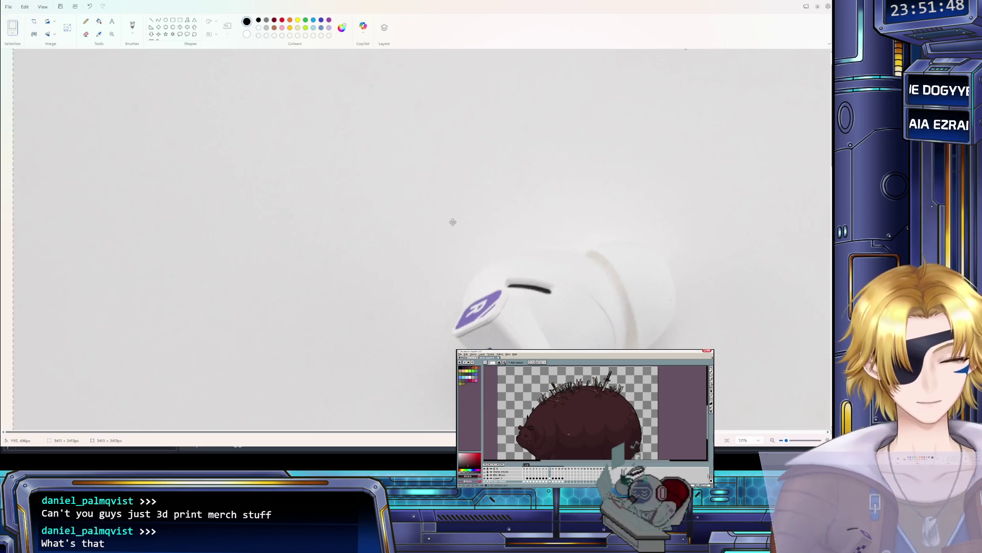
{"action": "scroll", "coordinate": [452, 220], "scroll_direction": "down", "scroll_amount": 5}
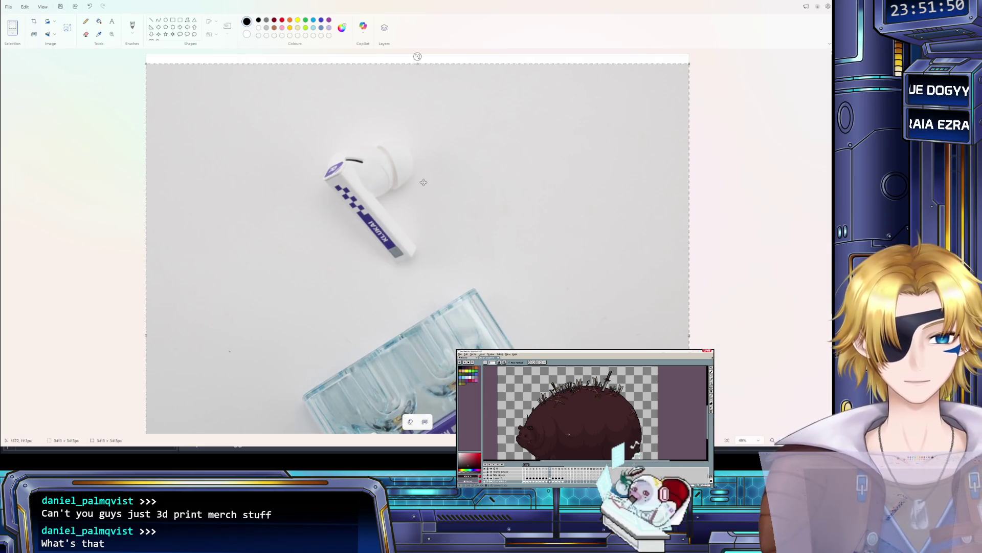
Step: Move the large earbud photo up and left, then paste the Chibi Figure Groza image
{"action": "mouse_move", "coordinate": [423, 181]}
{"action": "left_mouse_down"}
{"action": "mouse_move", "coordinate": [460, 219]}
{"action": "mouse_move", "coordinate": [455, 190]}
{"action": "left_mouse_up"}
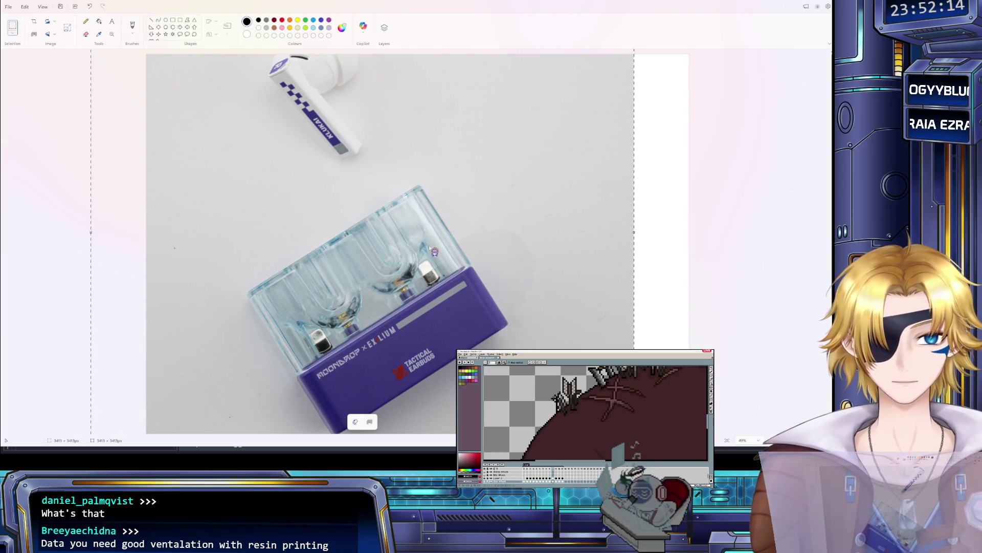
{"action": "key", "text": "ctrl+v"}
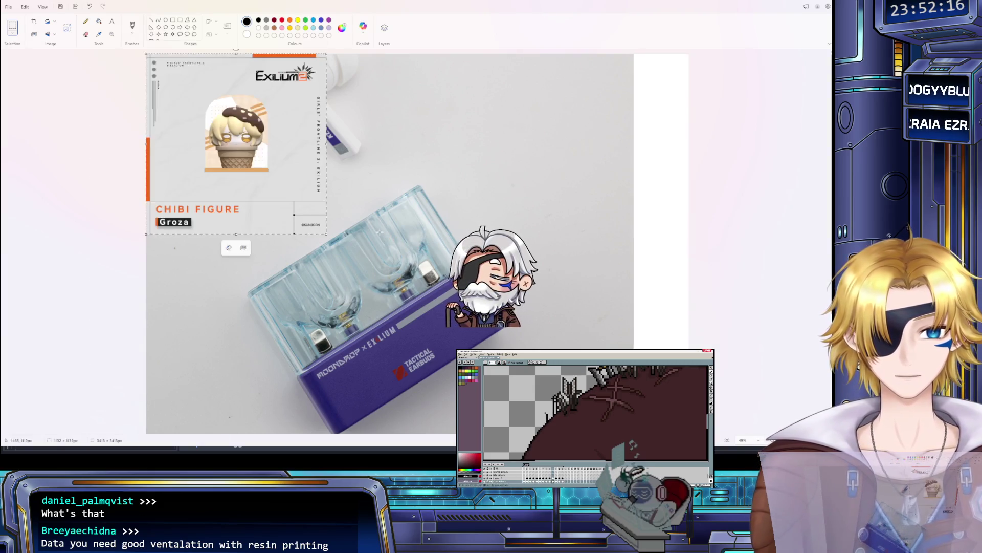
Step: Drag the Chibi Figure Groza image from the top-left toward the middle of the canvas
{"action": "scroll", "coordinate": [136, 100], "scroll_direction": "up", "scroll_amount": 2}
{"action": "left_click_drag", "start_coordinate": [136, 100], "coordinate": [320, 164]}
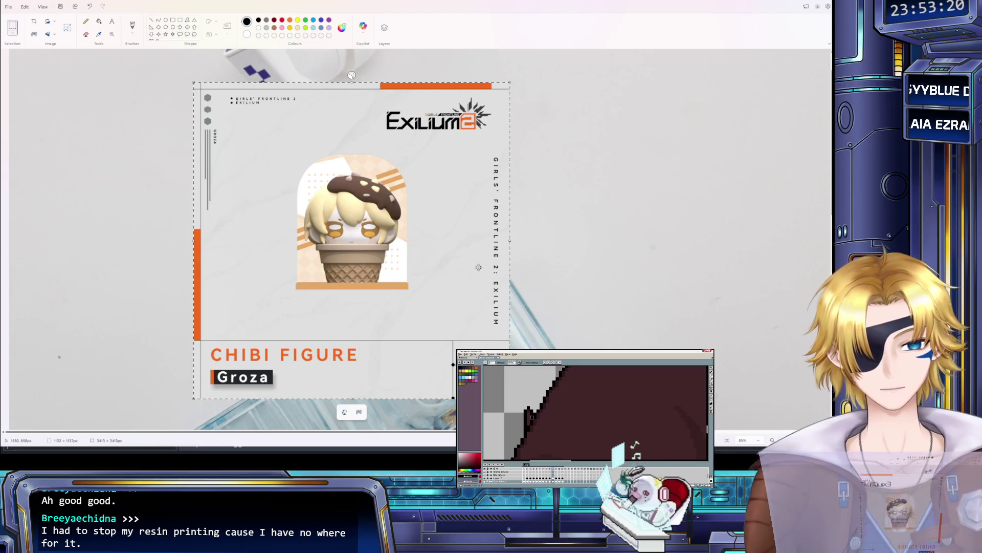
Step: Clear the canvas and paste the Exilium goods image, centred
{"action": "key", "text": "ctrl+a"}
{"action": "key", "text": "Delete"}
{"action": "key", "text": "ctrl+v"}
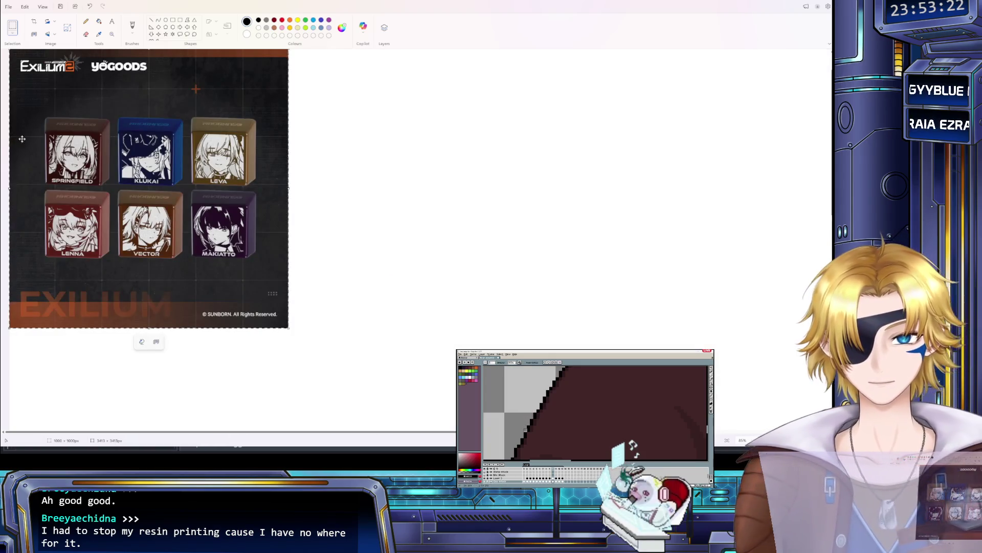
{"action": "mouse_move", "coordinate": [99, 144]}
{"action": "left_mouse_down"}
{"action": "mouse_move", "coordinate": [143, 163]}
{"action": "mouse_move", "coordinate": [248, 183]}
{"action": "mouse_move", "coordinate": [248, 232]}
{"action": "mouse_move", "coordinate": [285, 225]}
{"action": "mouse_move", "coordinate": [287, 168]}
{"action": "left_mouse_up"}
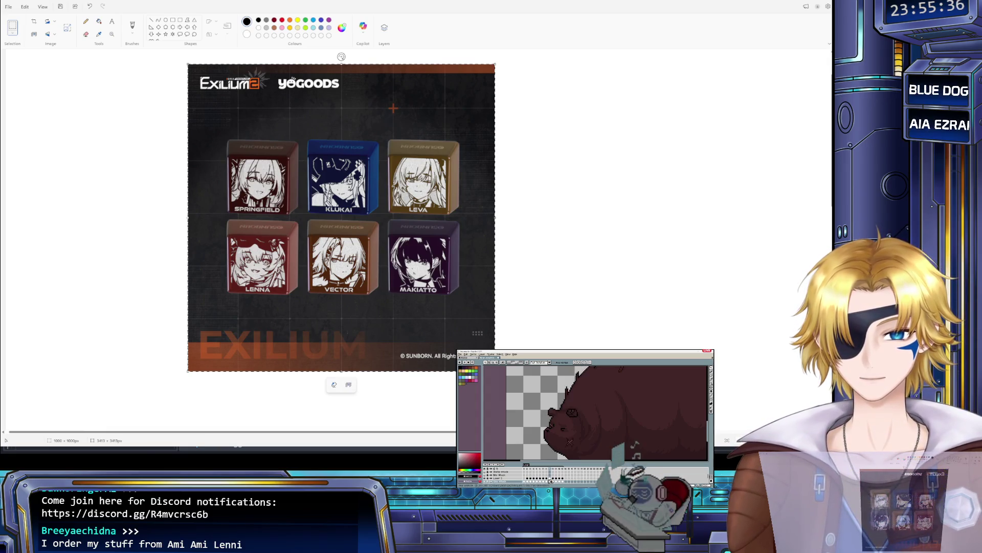
Step: Compare empty frames with bear frames in the Aseprite animation timeline
{"action": "left_click", "coordinate": [562, 481]}
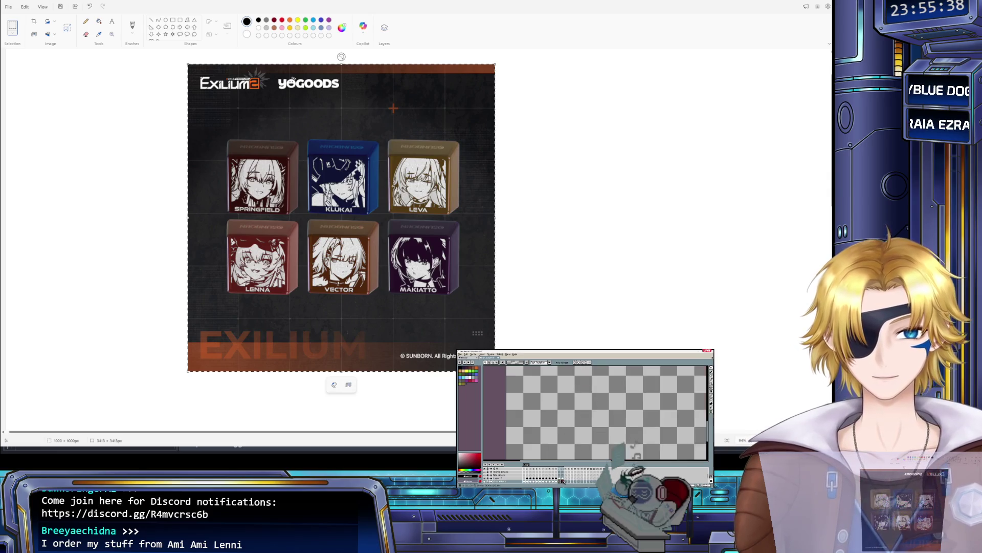
{"action": "left_click", "coordinate": [547, 481]}
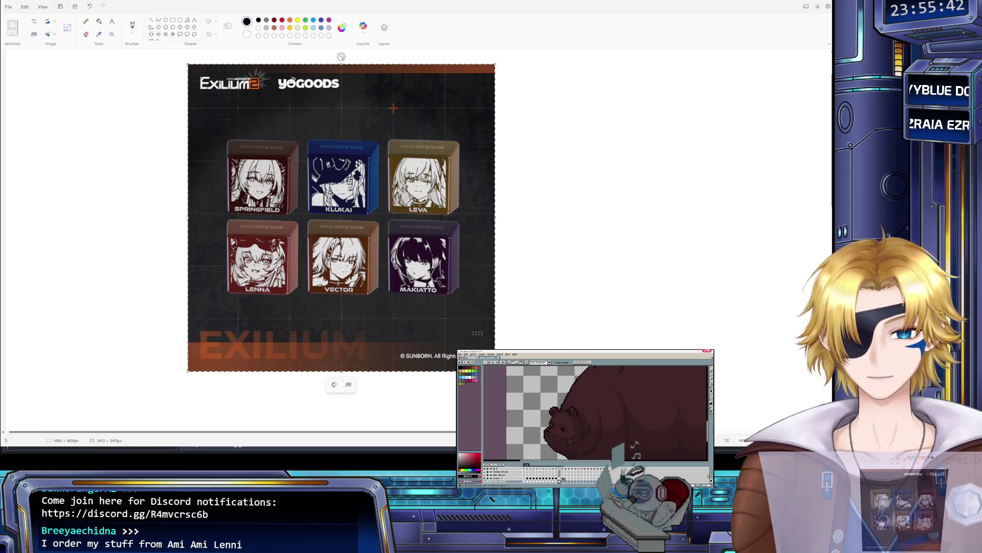
{"action": "left_click", "coordinate": [563, 479]}
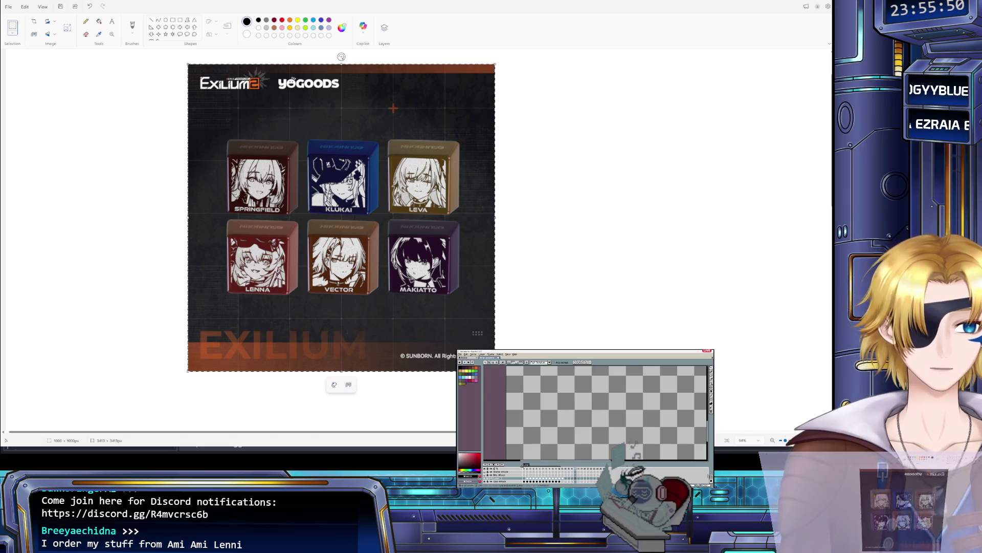
{"action": "left_click", "coordinate": [529, 470]}
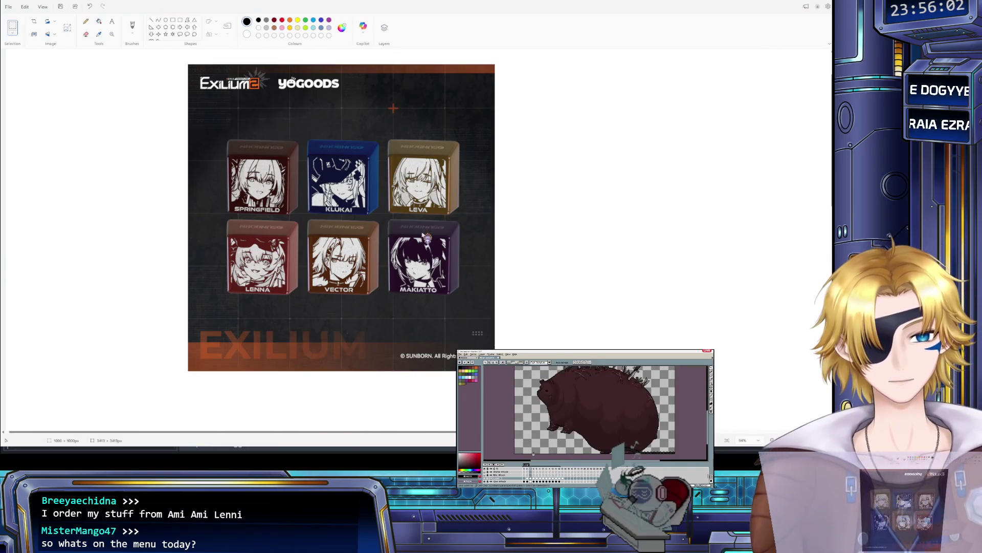
{"action": "key", "text": "alt+Tab"}
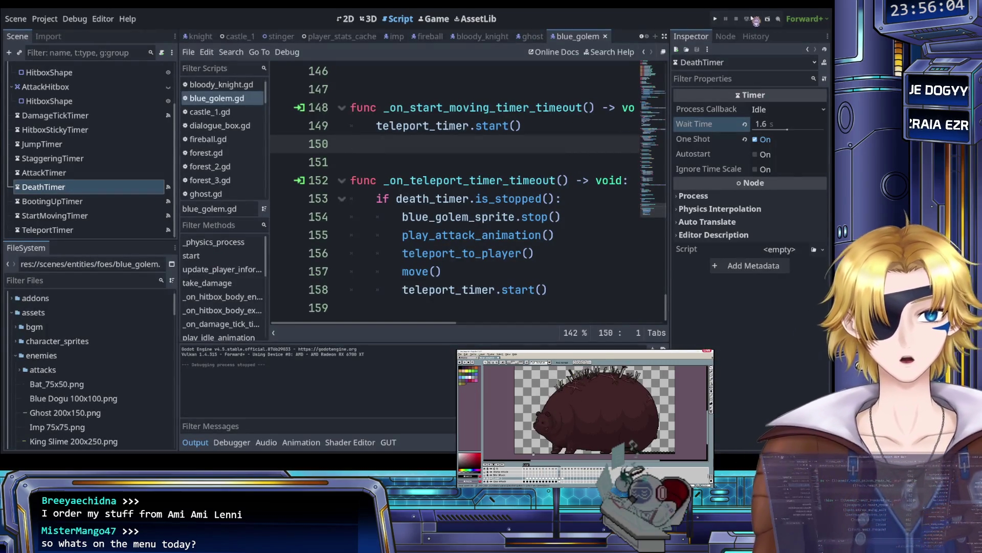
Step: Run the project with F5 and move the knight toward the golems, jumping once
{"action": "key", "text": "F5"}
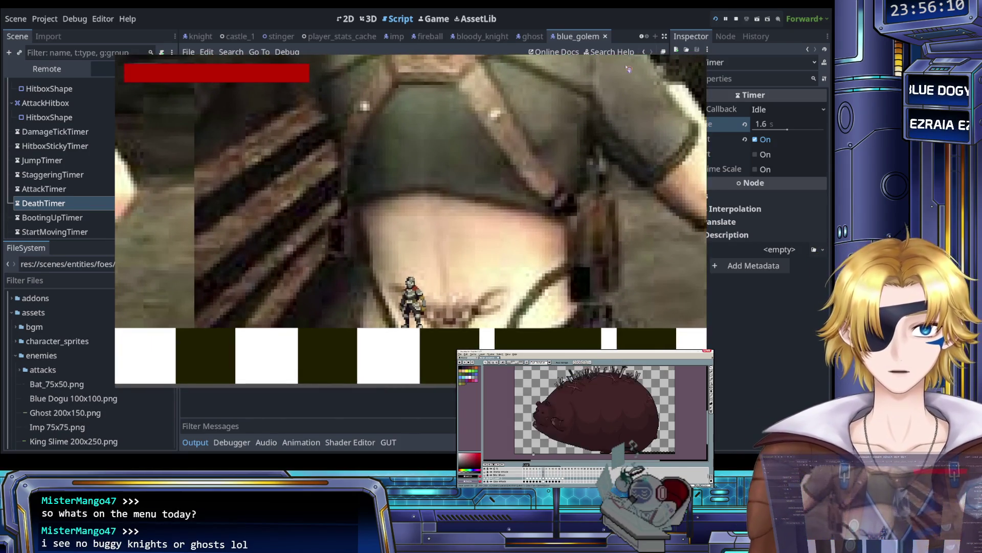
{"action": "key", "text": "Left"}
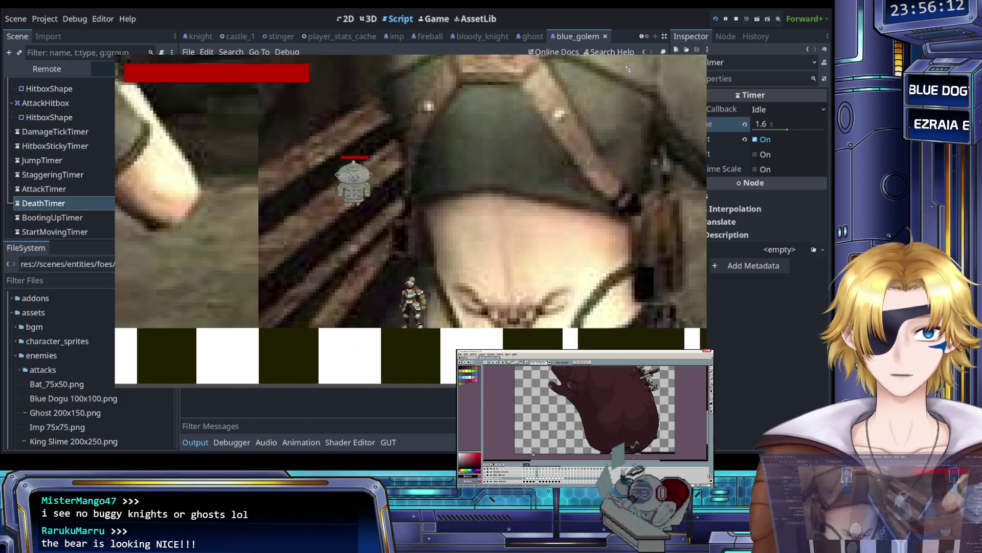
{"action": "key", "text": "Right"}
{"action": "key", "text": "Right"}
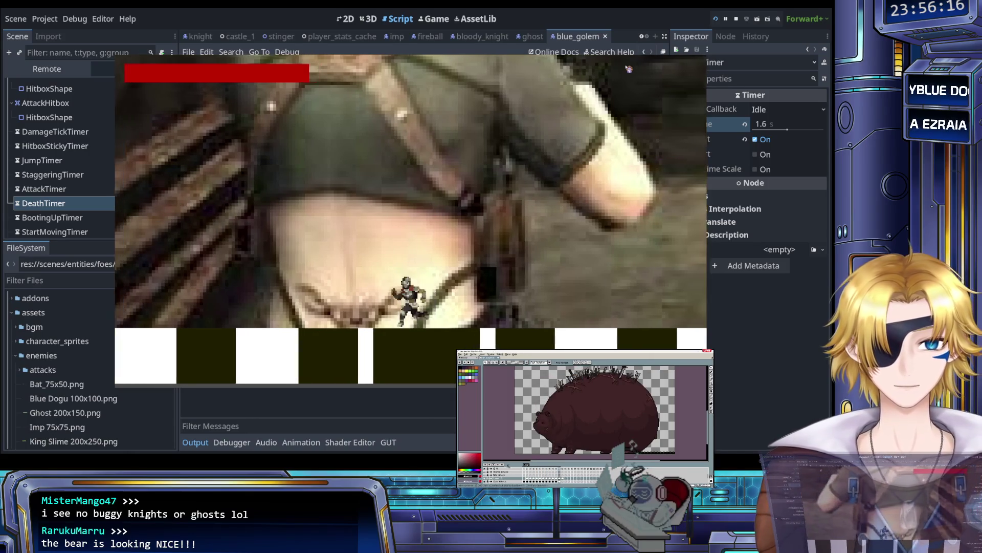
{"action": "key", "text": "Right"}
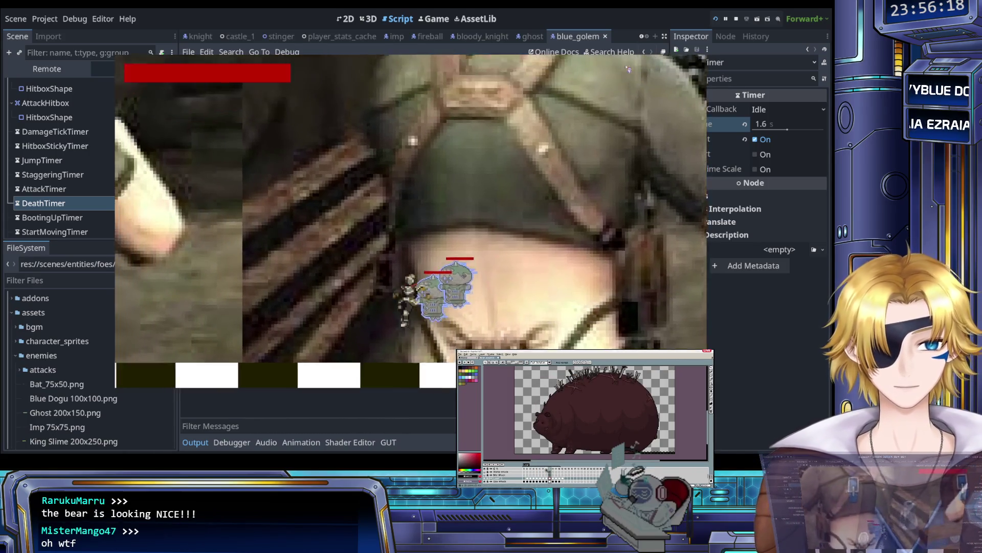
{"action": "key", "text": "Right"}
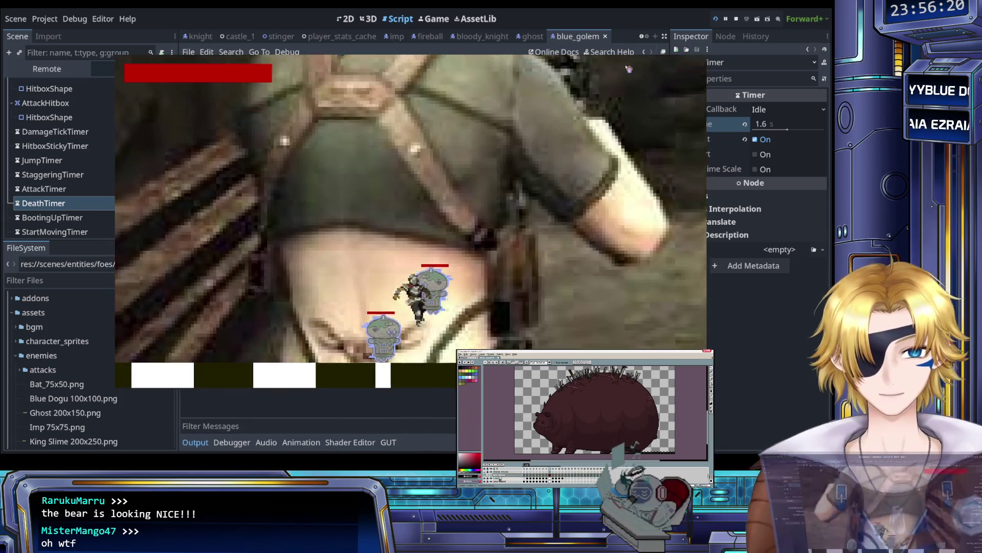
{"action": "key", "text": "space"}
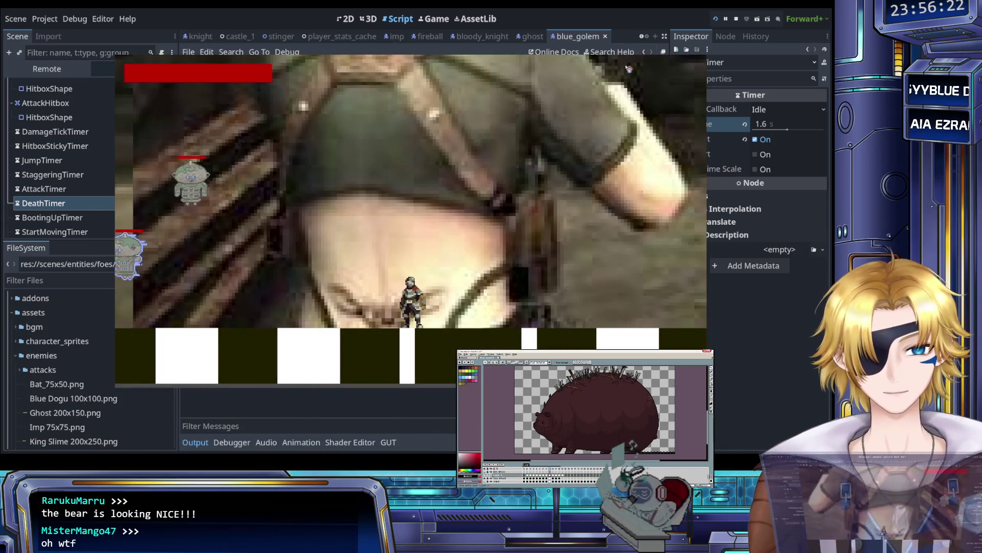
Step: Keep fighting the golems until You Win! appears, then confirm quitting the game
{"action": "key", "text": "Left"}
{"action": "key", "text": "Right"}
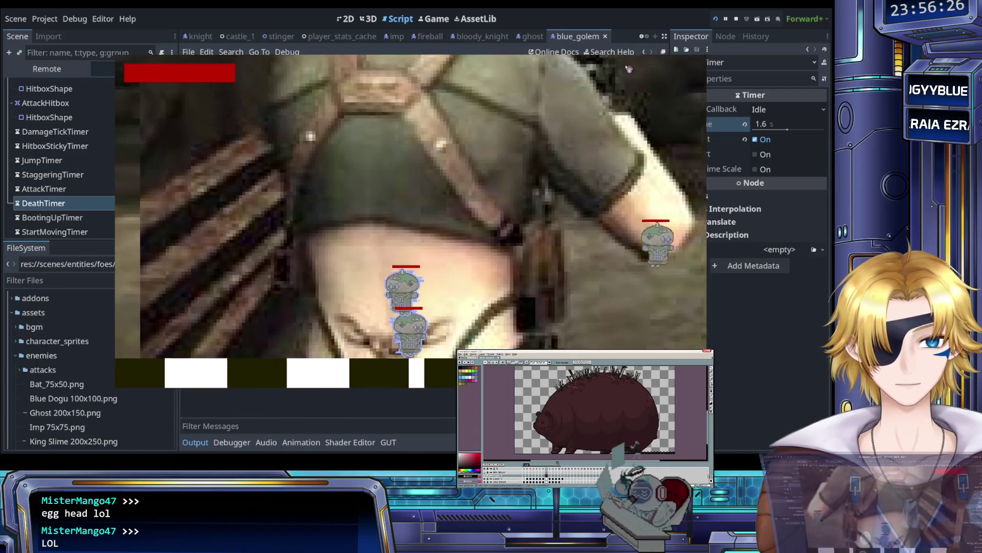
{"action": "key", "text": "Right"}
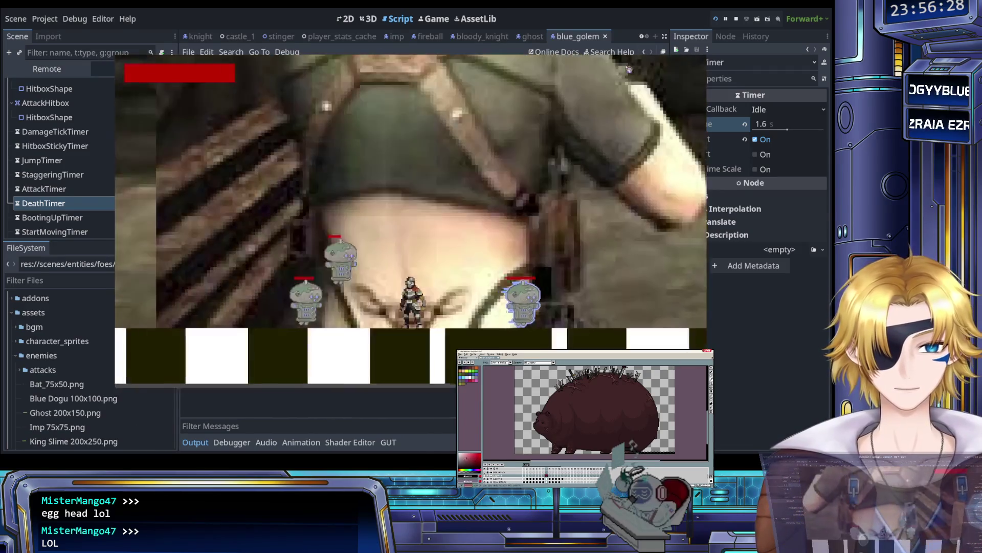
{"action": "key", "text": "Left"}
{"action": "key", "text": "Right"}
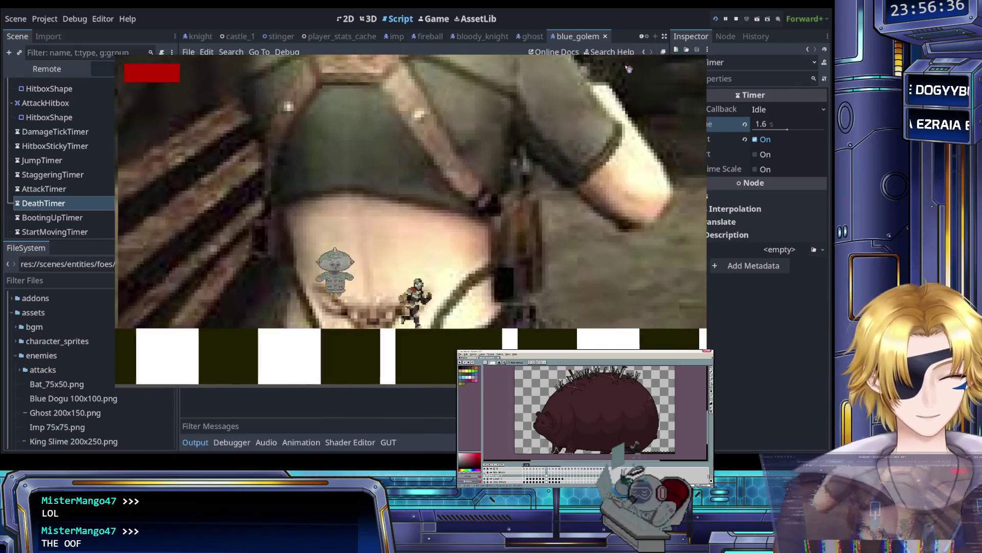
{"action": "key", "text": "Left"}
{"action": "key", "text": "Left"}
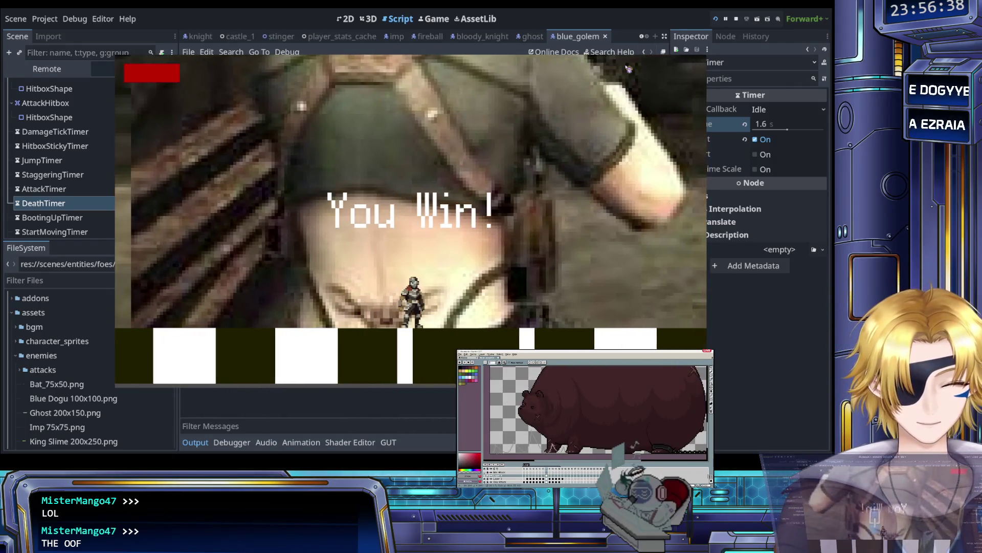
{"action": "key", "text": "Left"}
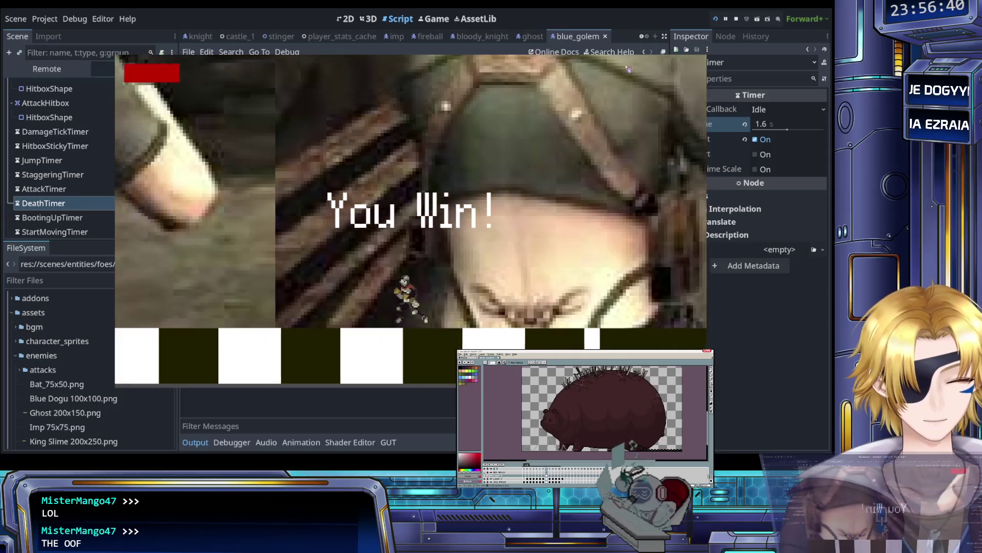
{"action": "key", "text": "Right"}
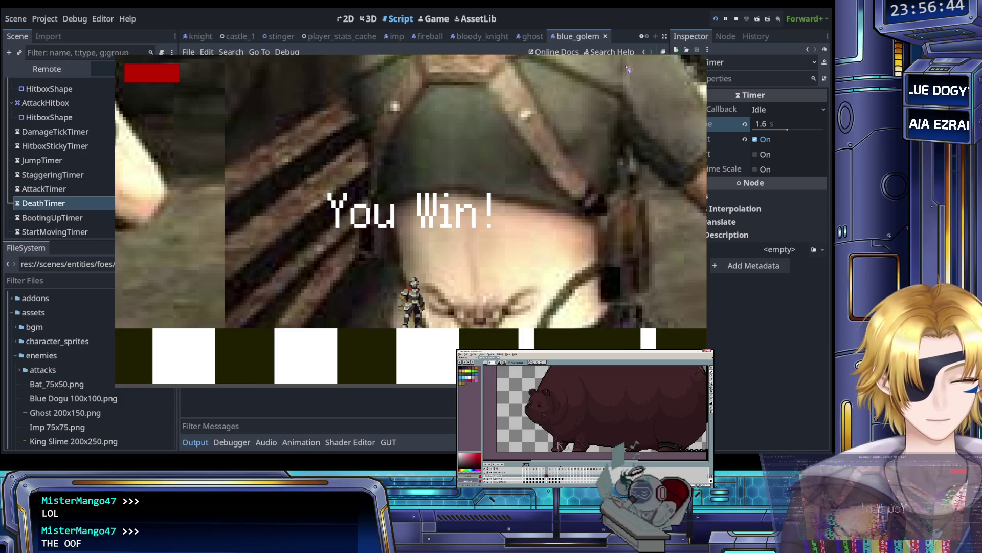
{"action": "key", "text": "Return"}
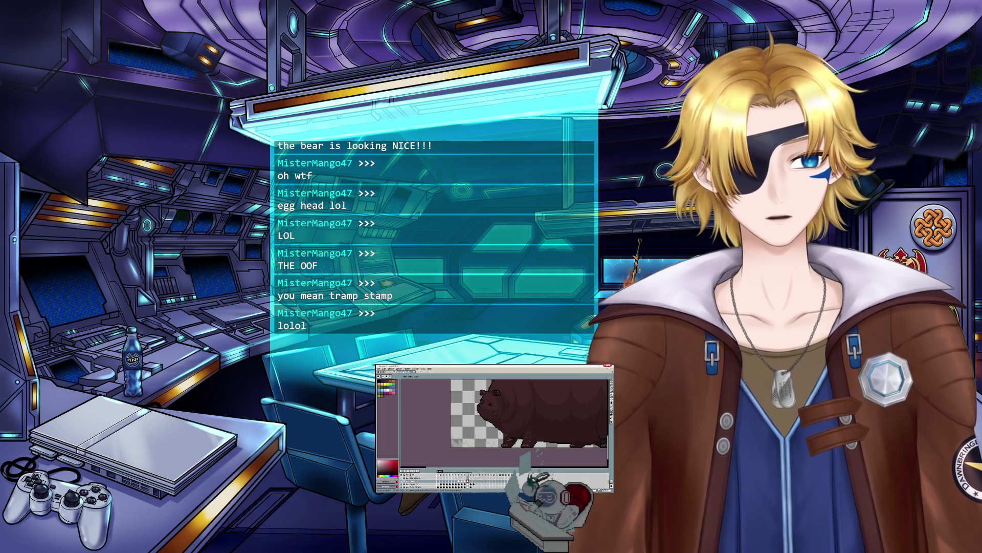
{"action": "left_click", "coordinate": [467, 481]}
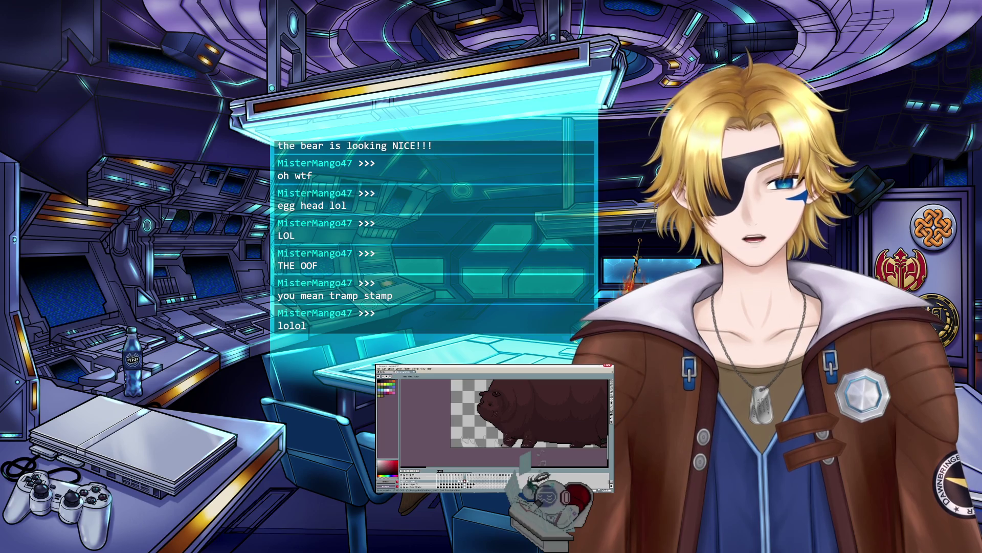
Step: Step to the next bear frame, zoom in on its spiky back, and give the canvas more room
{"action": "scroll", "coordinate": [481, 450], "scroll_direction": "down", "scroll_amount": 2}
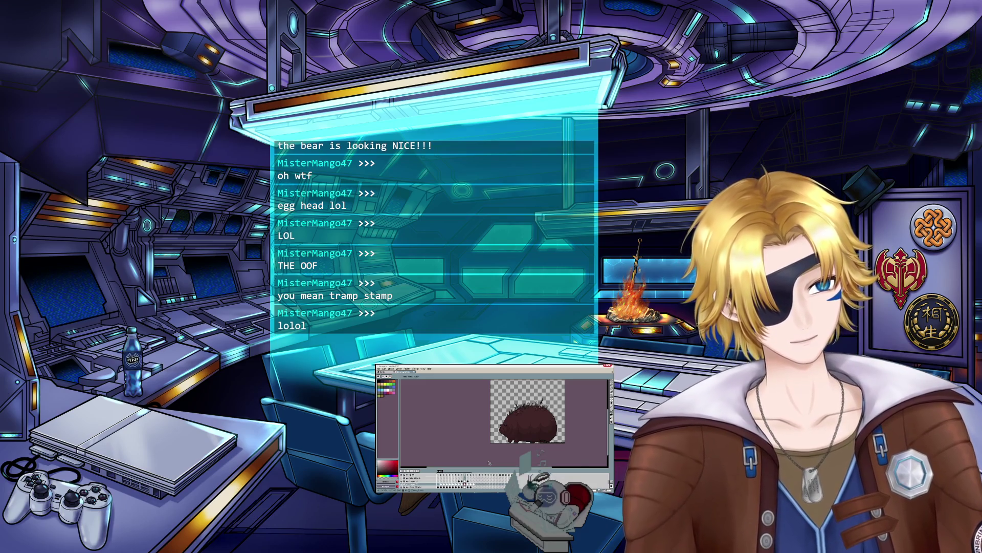
{"action": "scroll", "coordinate": [527, 409], "scroll_direction": "up", "scroll_amount": 3}
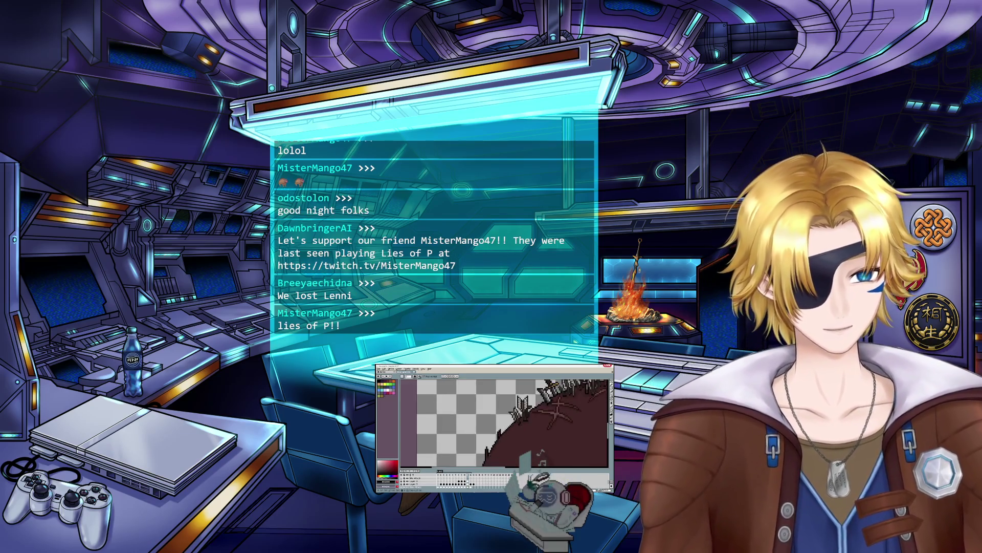
{"action": "key", "text": "b"}
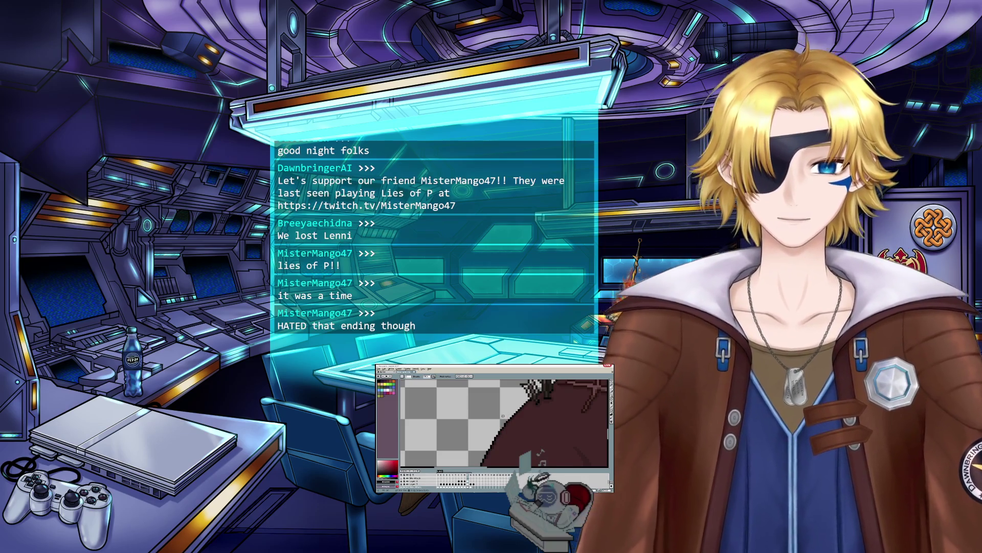
{"action": "scroll", "coordinate": [503, 415], "scroll_direction": "up", "scroll_amount": 2}
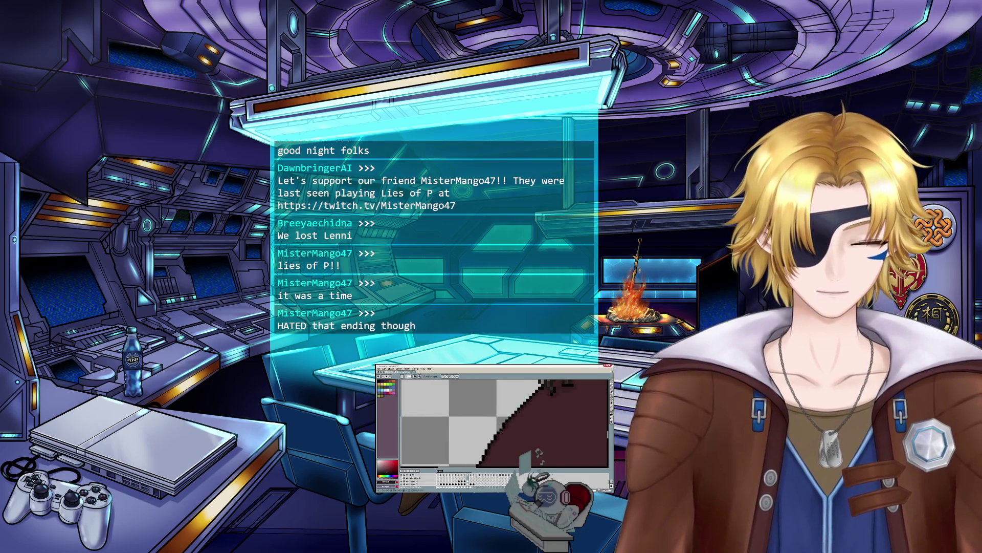
{"action": "scroll", "coordinate": [504, 422], "scroll_direction": "down", "scroll_amount": 1}
{"action": "scroll", "coordinate": [504, 422], "scroll_direction": "down", "scroll_amount": 1}
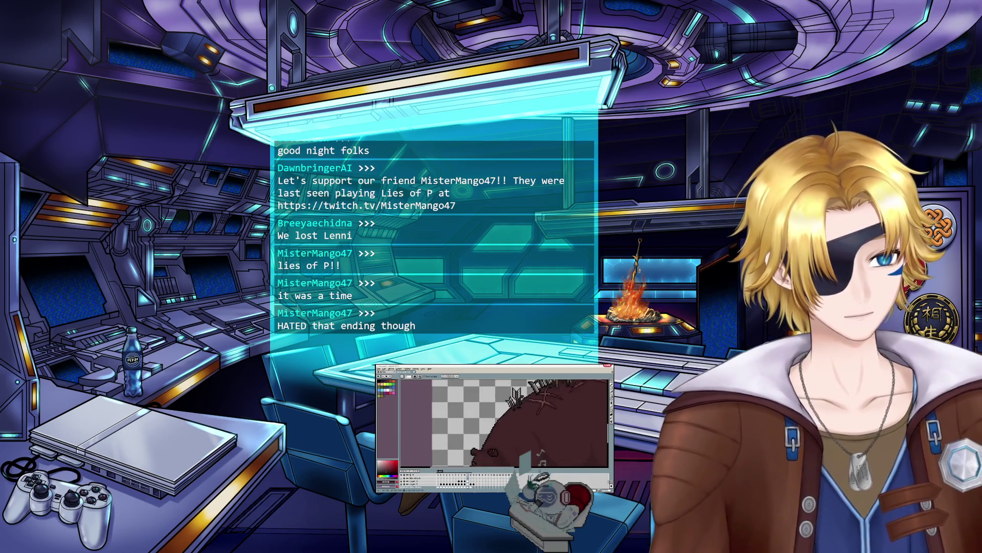
{"action": "key", "text": "Right"}
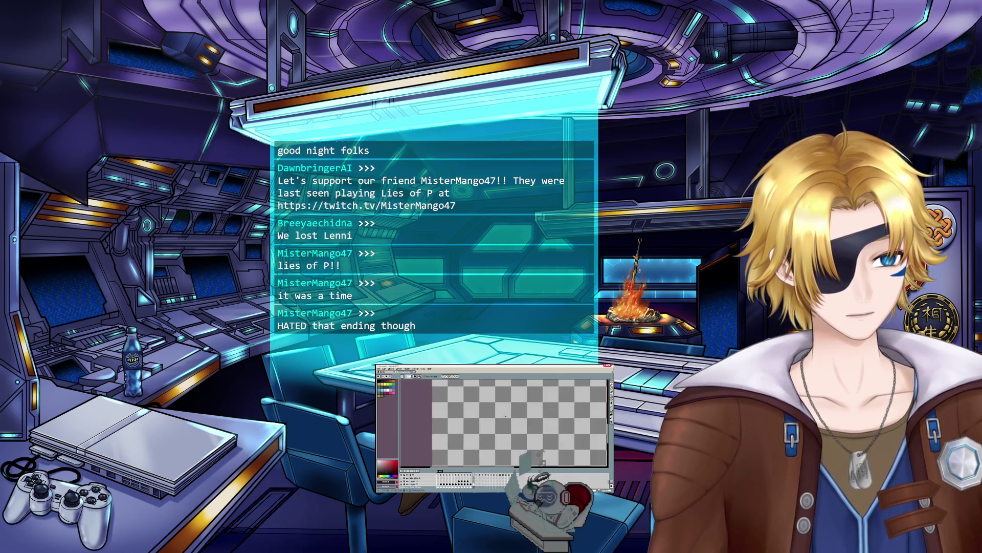
{"action": "scroll", "coordinate": [505, 416], "scroll_direction": "down", "scroll_amount": 3}
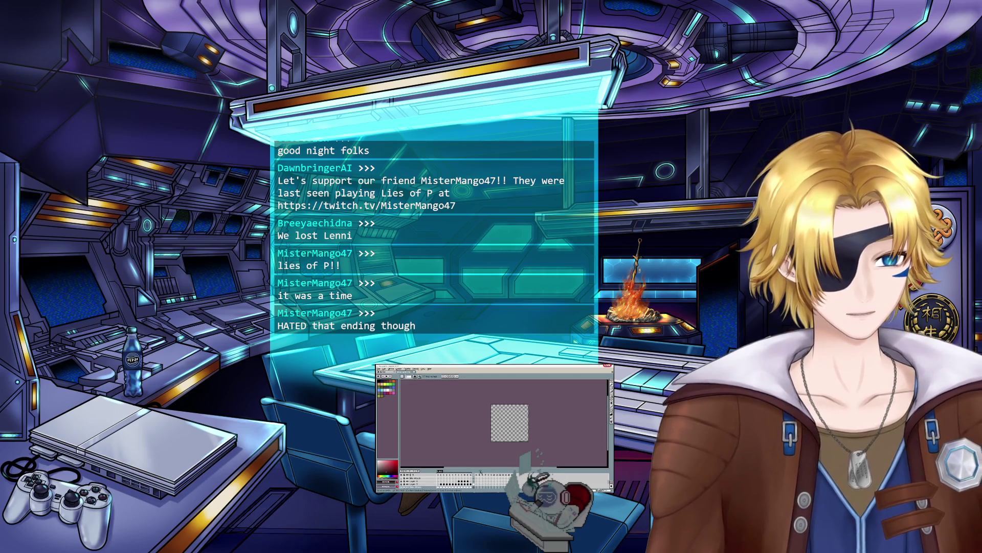
{"action": "scroll", "coordinate": [509, 438], "scroll_direction": "up", "scroll_amount": 3}
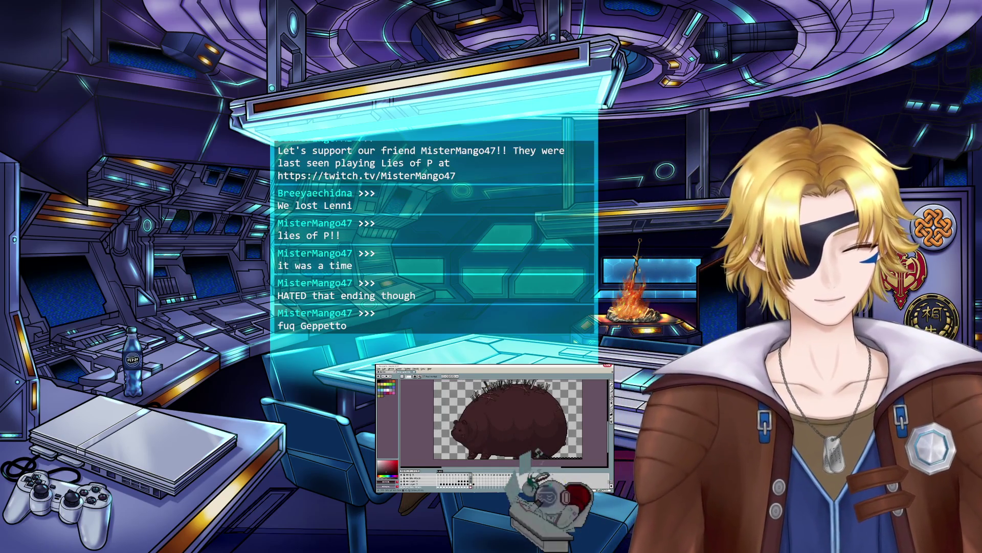
{"action": "left_click_drag", "start_coordinate": [584, 468], "coordinate": [584, 475]}
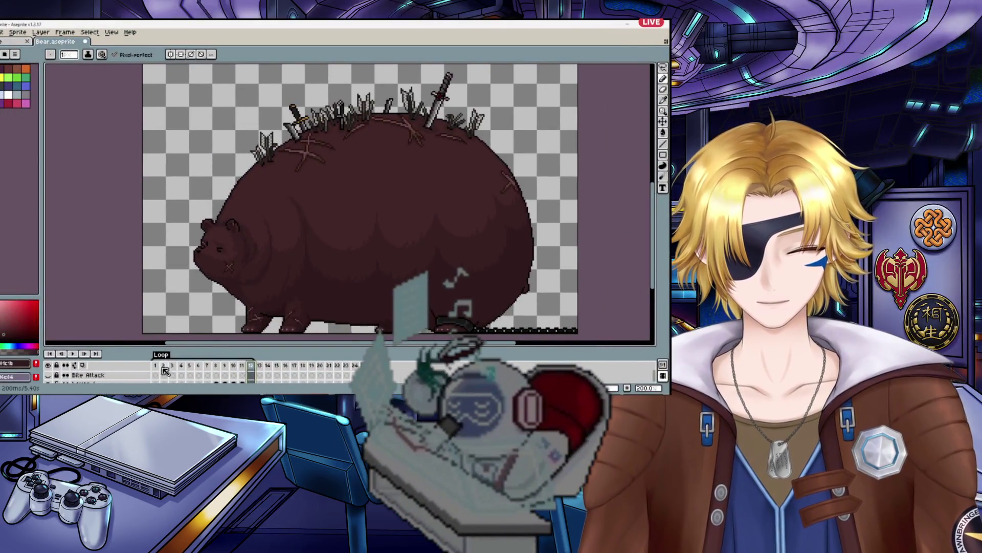
Step: Play the Claw Attack animation from its first frame, zoomed out to show the whole bear
{"action": "left_click", "coordinate": [163, 369]}
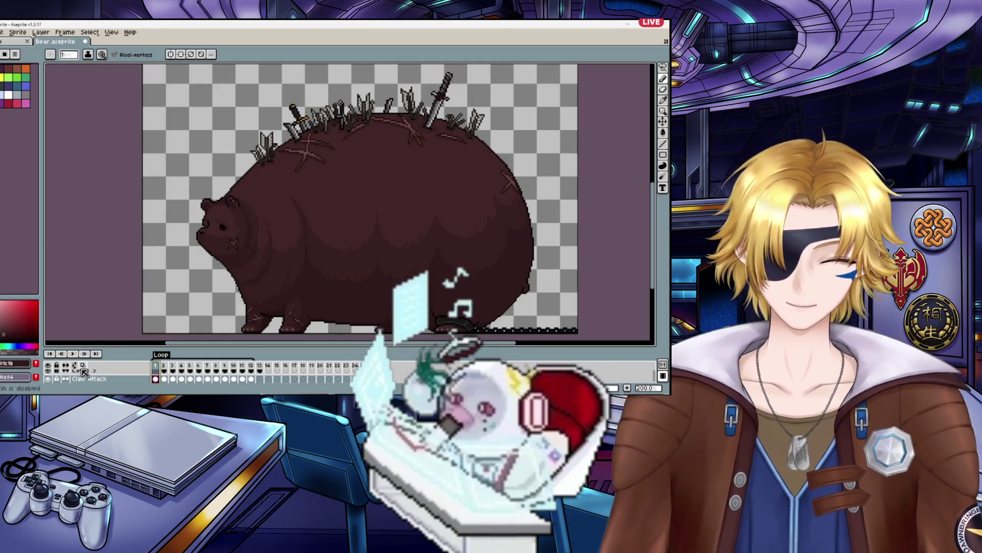
{"action": "scroll", "coordinate": [97, 379], "scroll_direction": "down", "scroll_amount": 2}
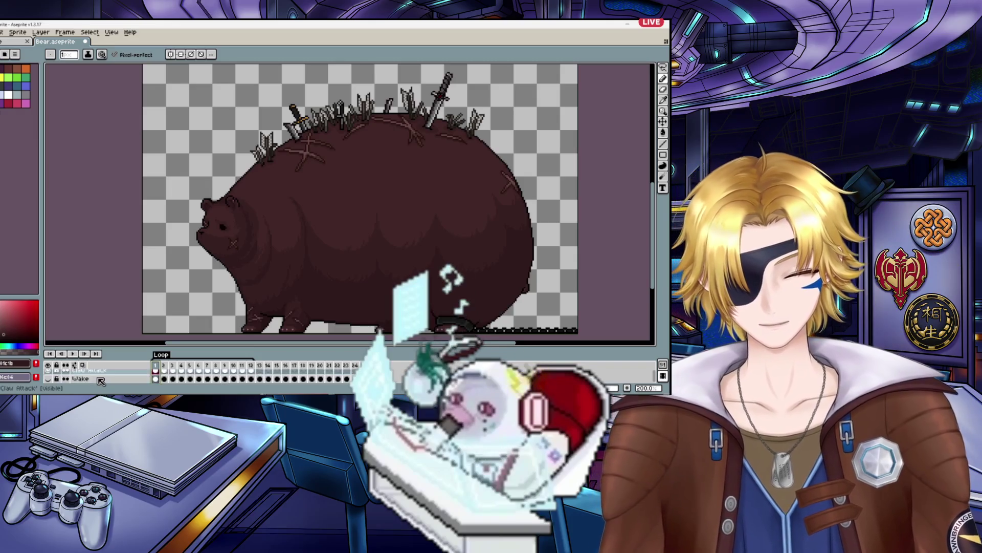
{"action": "scroll", "coordinate": [101, 381], "scroll_direction": "up", "scroll_amount": 2}
{"action": "left_click", "coordinate": [72, 354]}
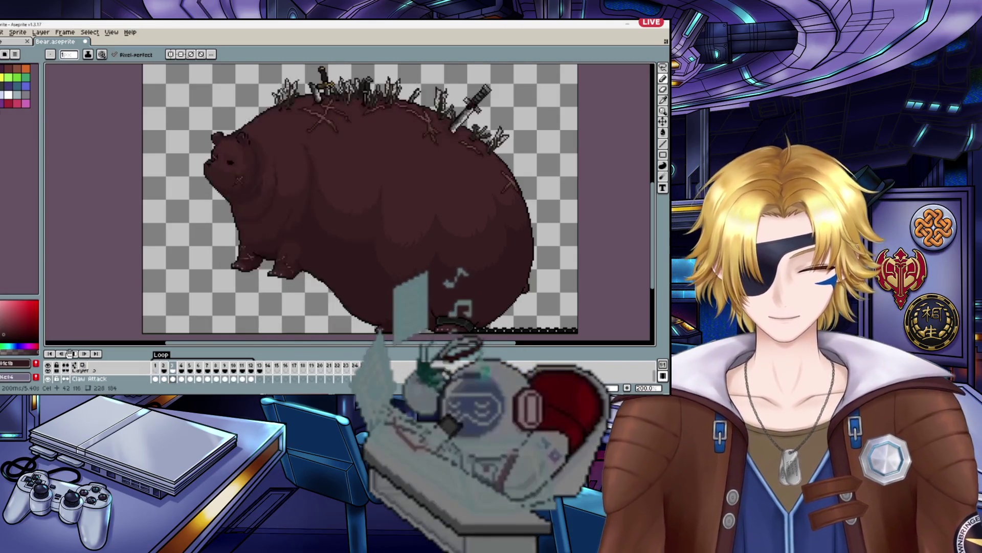
{"action": "left_click", "coordinate": [61, 357]}
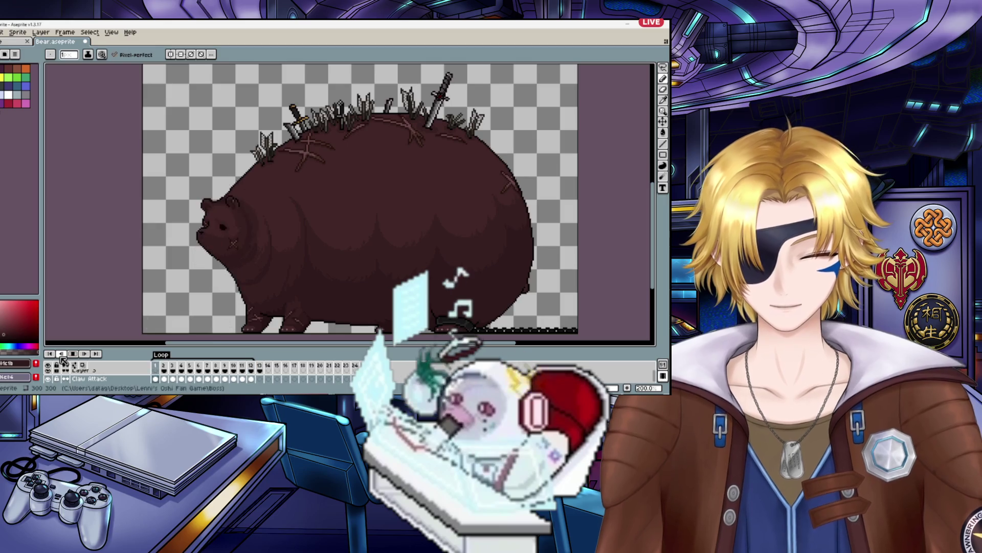
{"action": "key", "text": "Return"}
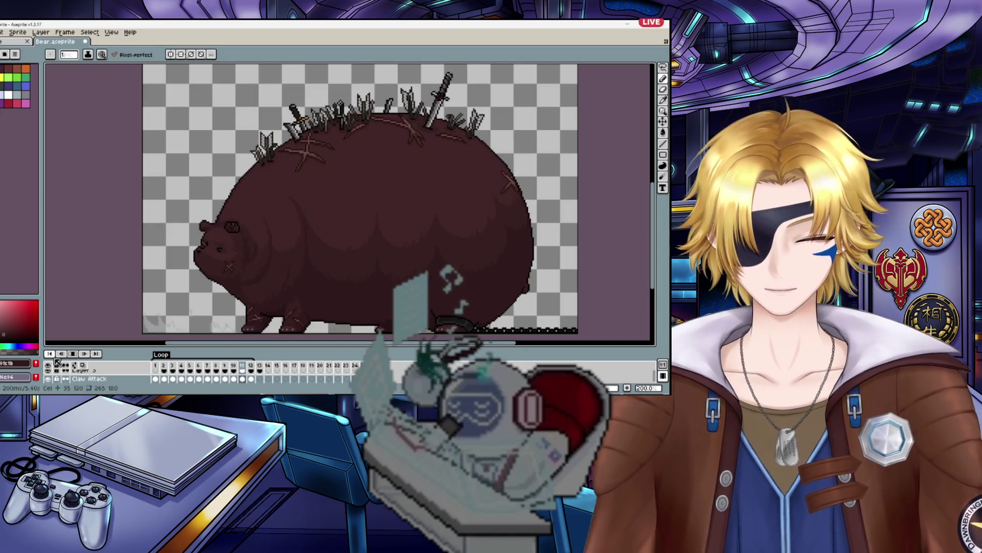
{"action": "scroll", "coordinate": [212, 272], "scroll_direction": "down", "scroll_amount": 1}
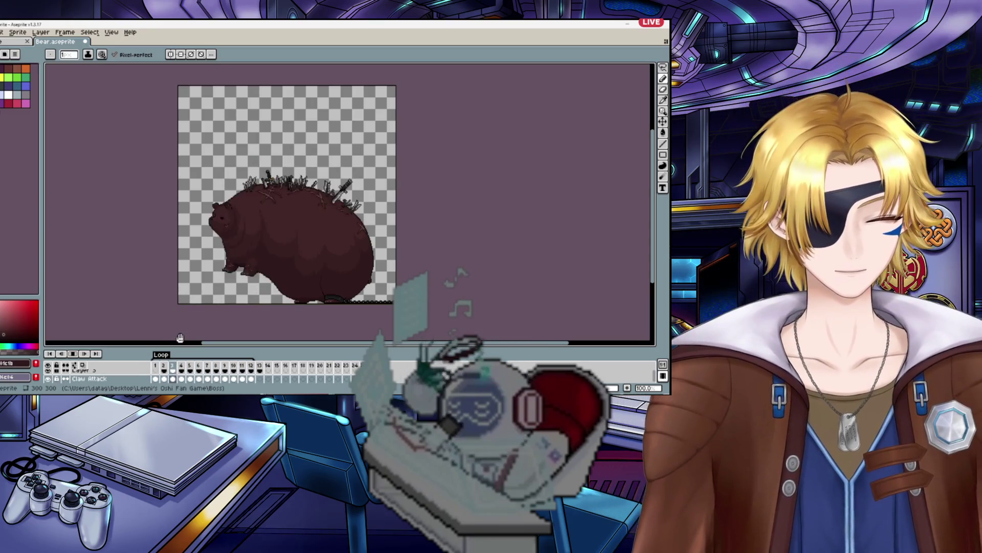
Step: Stop Claw Attack playback, hide the Stomp Attack layer, and select Hurt frame 1
{"action": "left_click", "coordinate": [94, 379]}
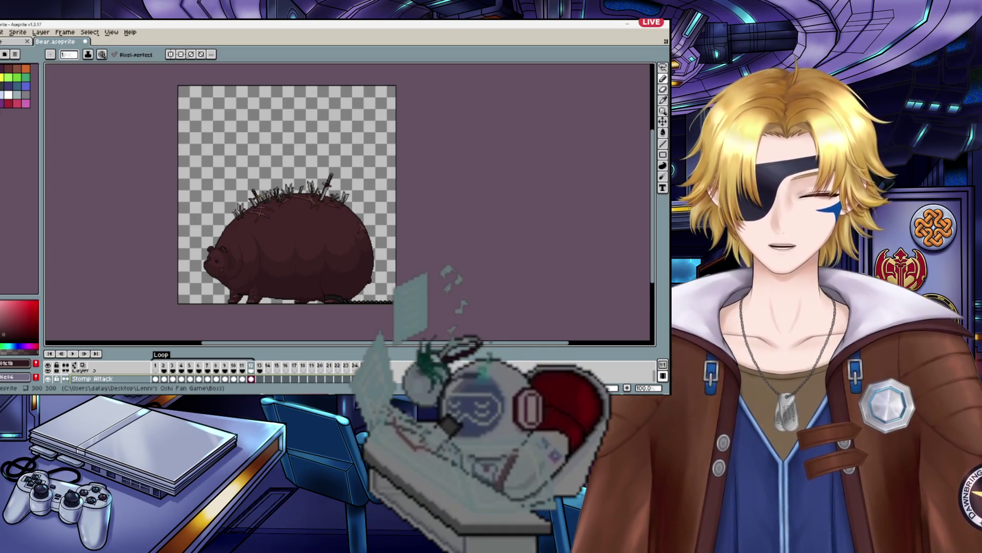
{"action": "scroll", "coordinate": [97, 378], "scroll_direction": "down", "scroll_amount": 2}
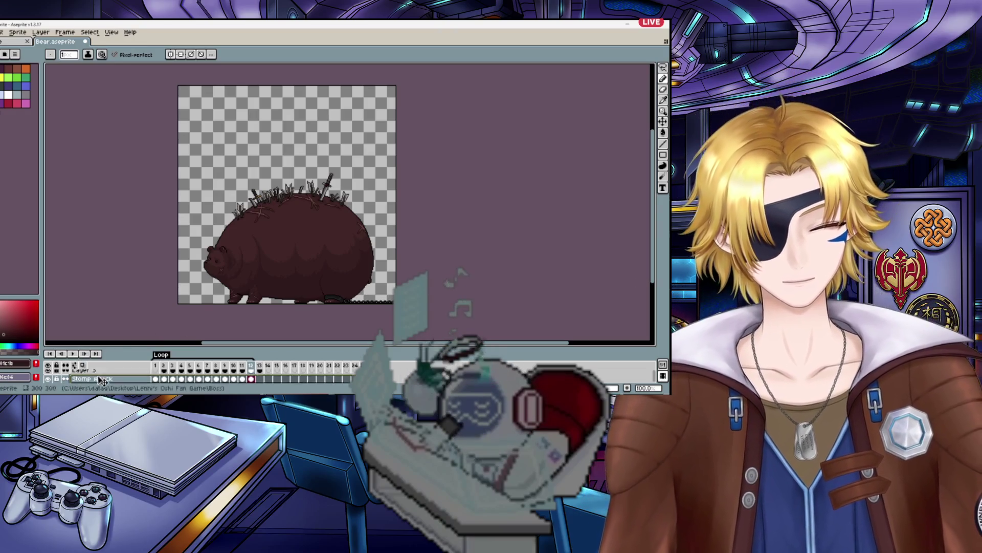
{"action": "scroll", "coordinate": [103, 383], "scroll_direction": "up", "scroll_amount": 2}
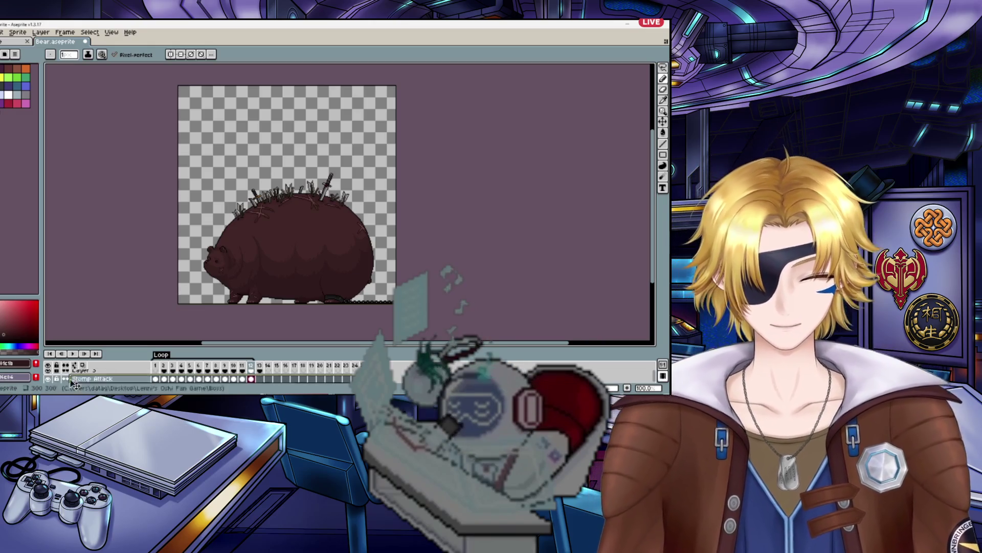
{"action": "left_click", "coordinate": [47, 379]}
{"action": "scroll", "coordinate": [92, 382], "scroll_direction": "up", "scroll_amount": 1}
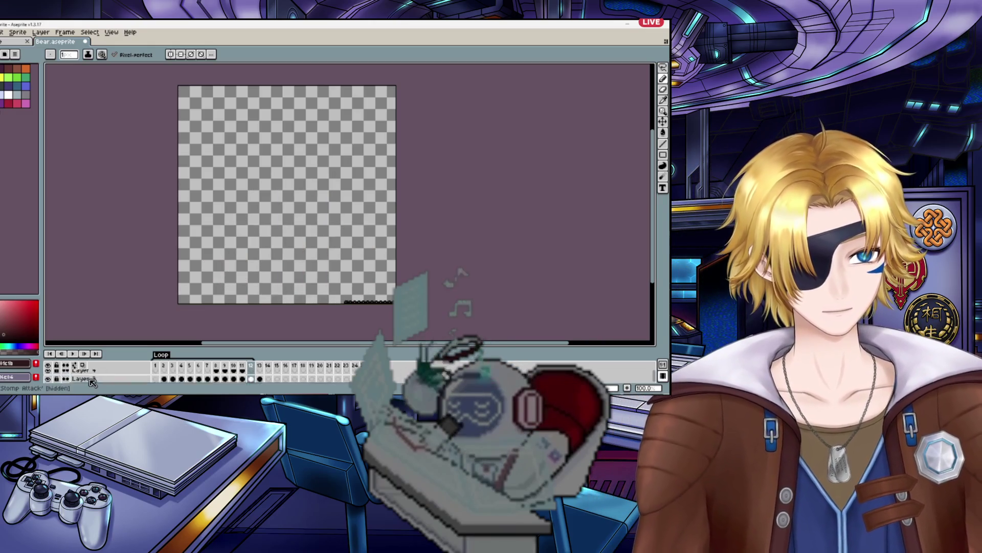
{"action": "scroll", "coordinate": [87, 383], "scroll_direction": "down", "scroll_amount": 2}
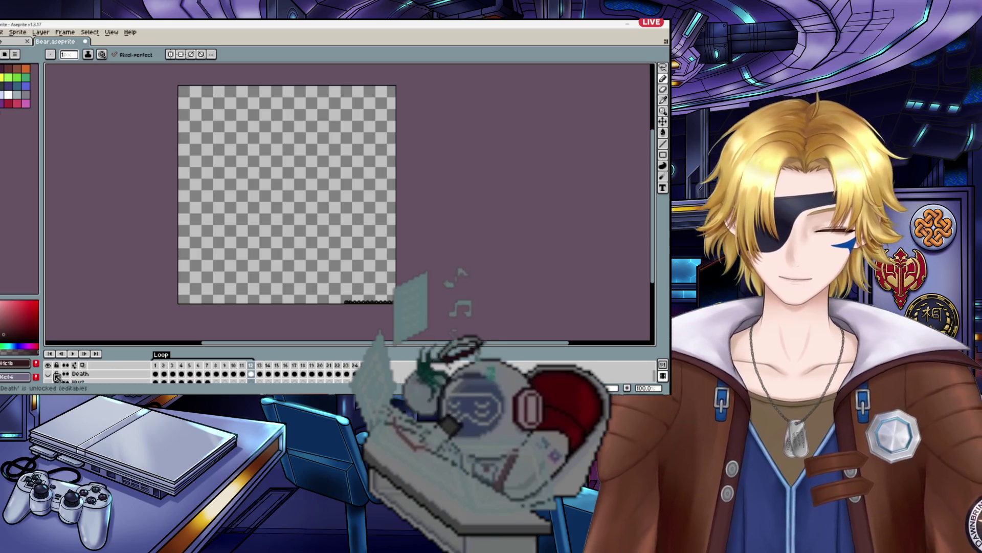
{"action": "left_click", "coordinate": [156, 382]}
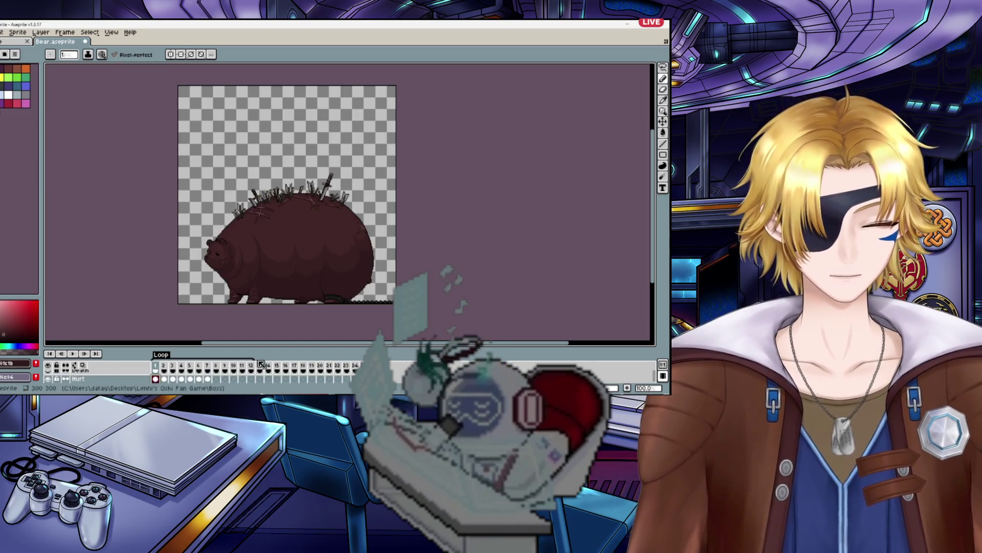
{"action": "scroll", "coordinate": [265, 311], "scroll_direction": "up", "scroll_amount": 1}
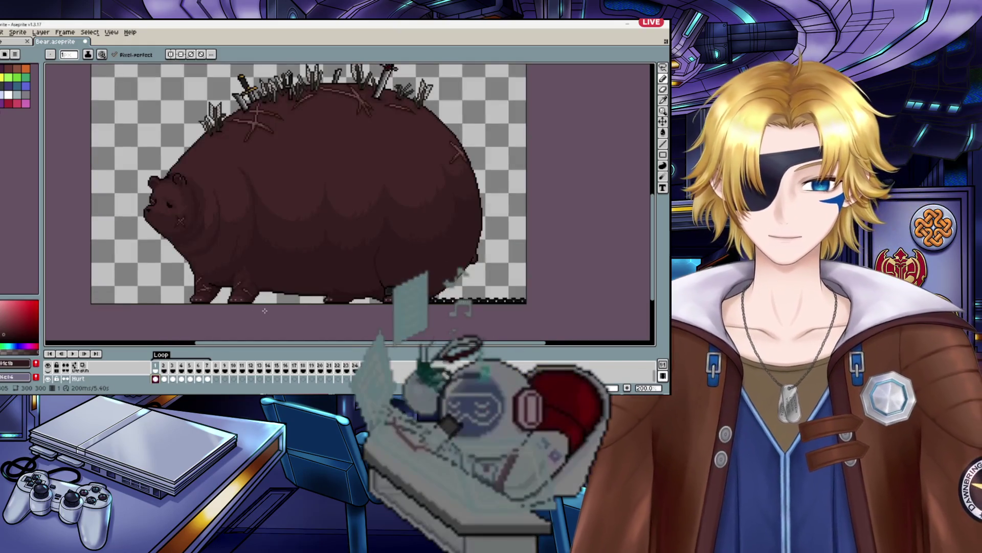
{"action": "scroll", "coordinate": [268, 298], "scroll_direction": "down", "scroll_amount": 1}
{"action": "scroll", "coordinate": [304, 198], "scroll_direction": "up", "scroll_amount": 1}
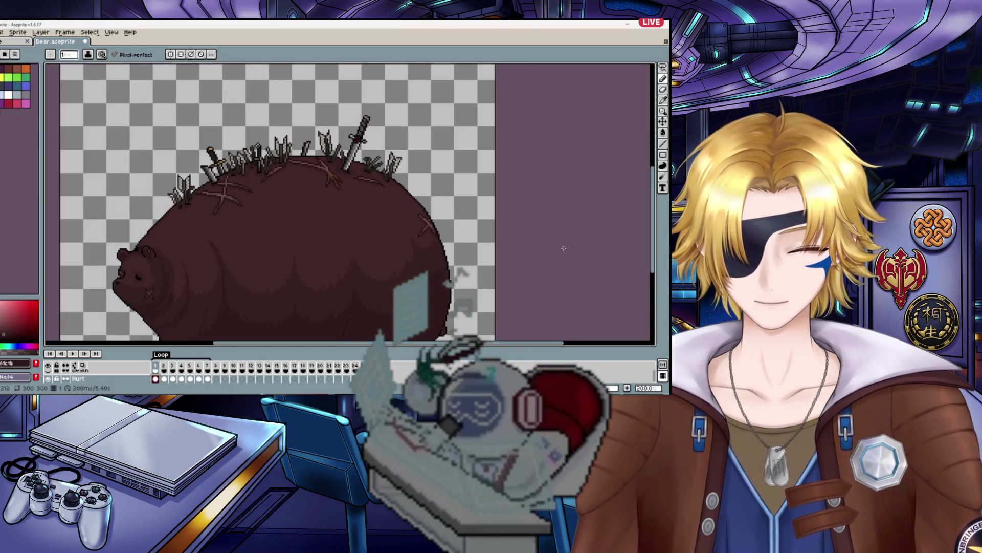
{"action": "left_click_drag", "start_coordinate": [653, 210], "coordinate": [654, 225]}
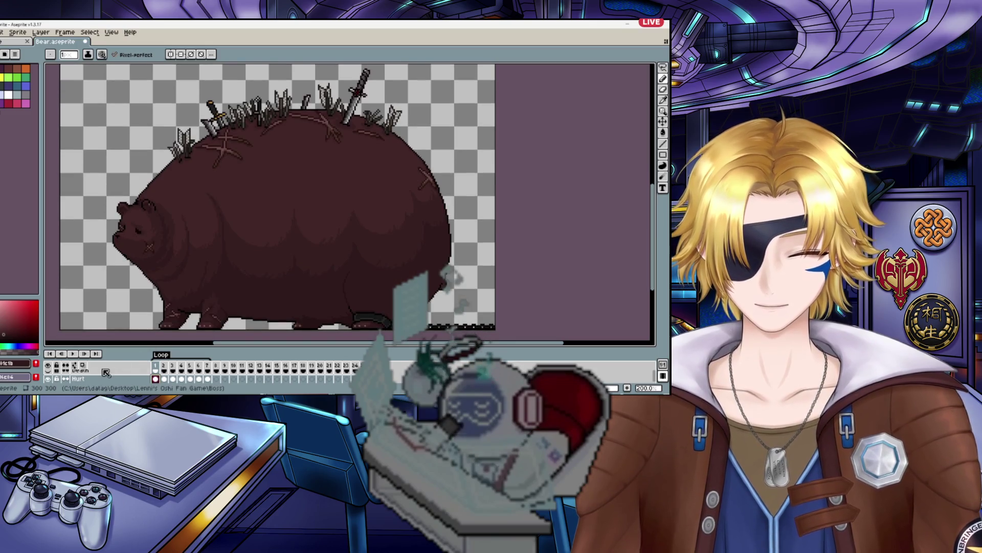
Step: Play the Hurt animation, restart it from frame 1, then stop playback
{"action": "left_click", "coordinate": [73, 355]}
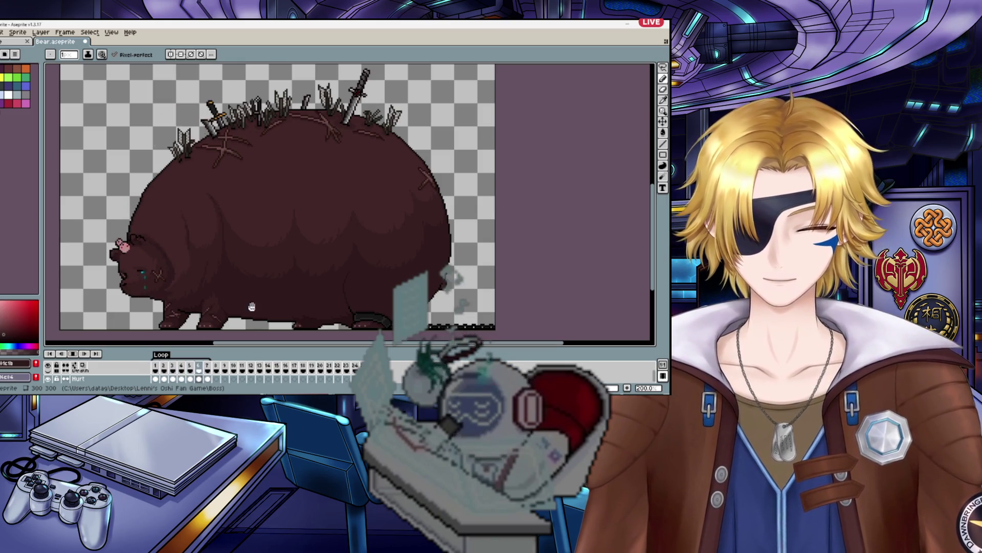
{"action": "scroll", "coordinate": [87, 379], "scroll_direction": "down", "scroll_amount": 3}
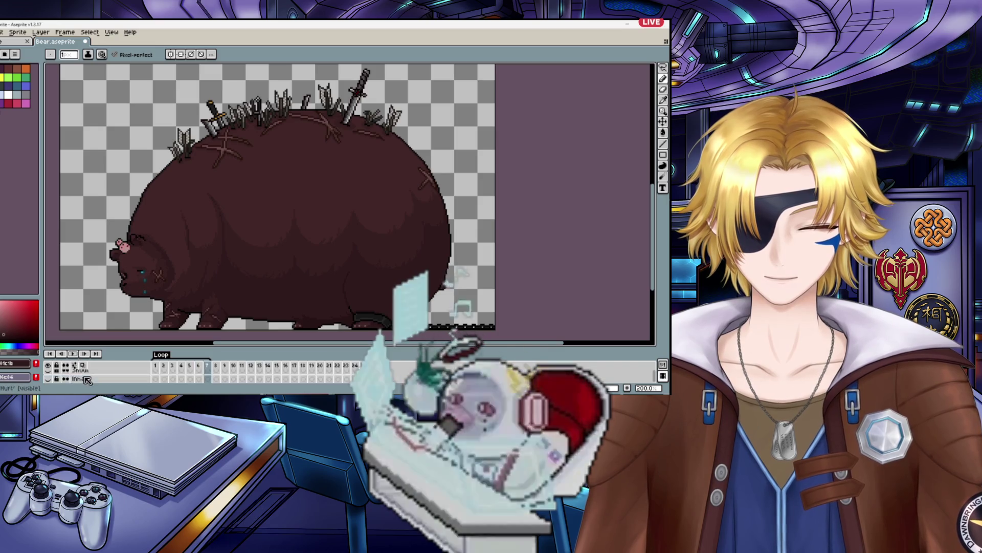
{"action": "scroll", "coordinate": [84, 378], "scroll_direction": "down", "scroll_amount": 2}
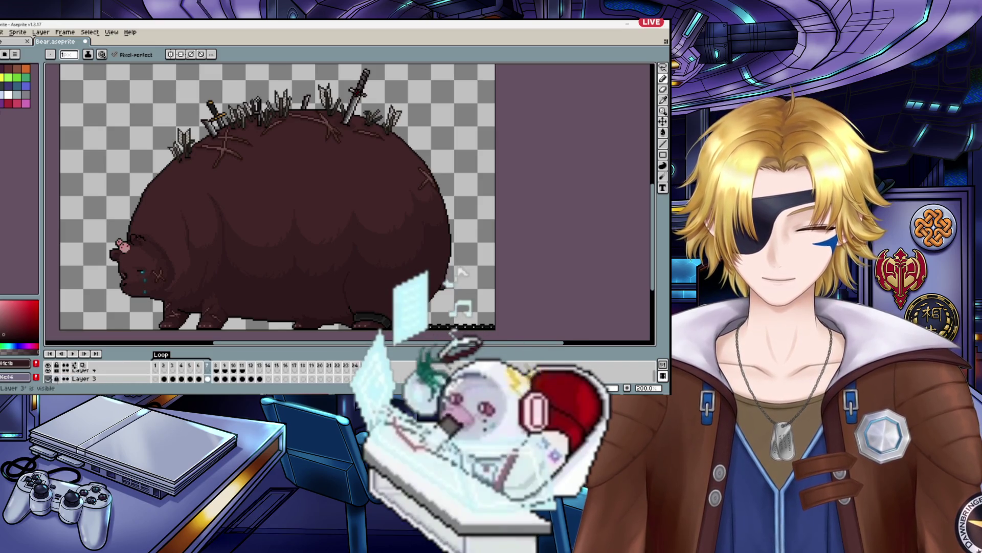
{"action": "scroll", "coordinate": [70, 366], "scroll_direction": "down", "scroll_amount": 2}
{"action": "left_click", "coordinate": [72, 353]}
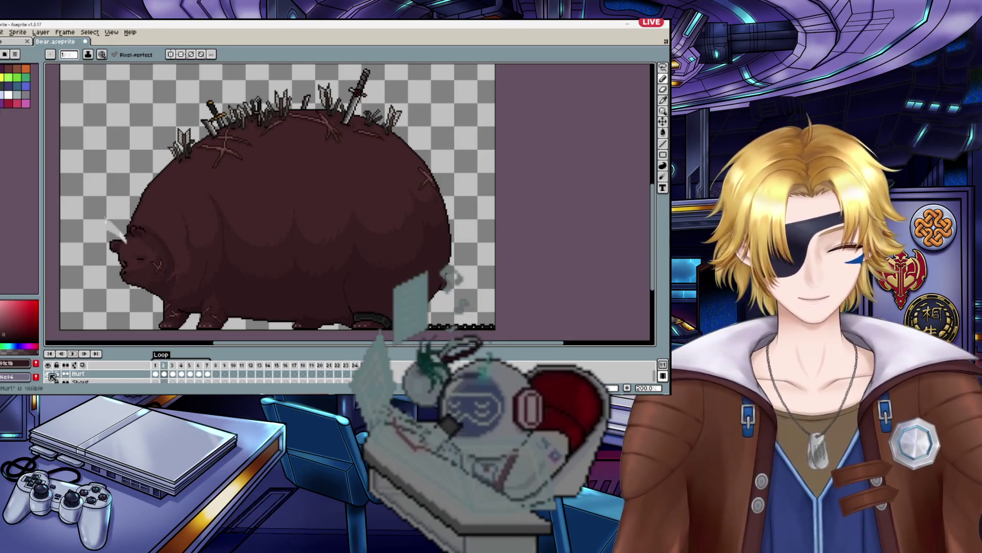
{"action": "left_click", "coordinate": [73, 354]}
{"action": "scroll", "coordinate": [55, 377], "scroll_direction": "up", "scroll_amount": 1}
Step: Show the Death layer, play it from frame 1, enlarge the timeline, then hide Death
{"action": "left_click", "coordinate": [53, 374]}
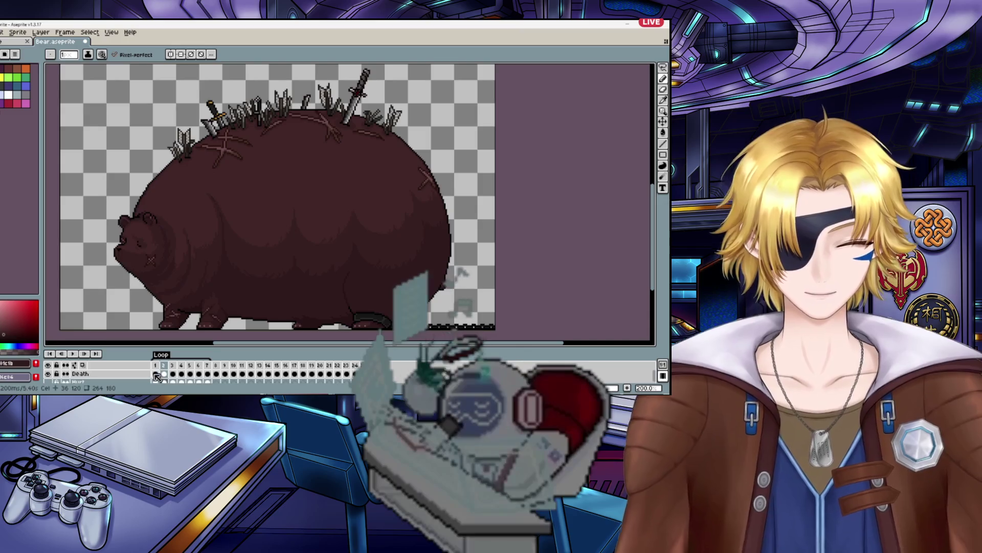
{"action": "left_click", "coordinate": [155, 373]}
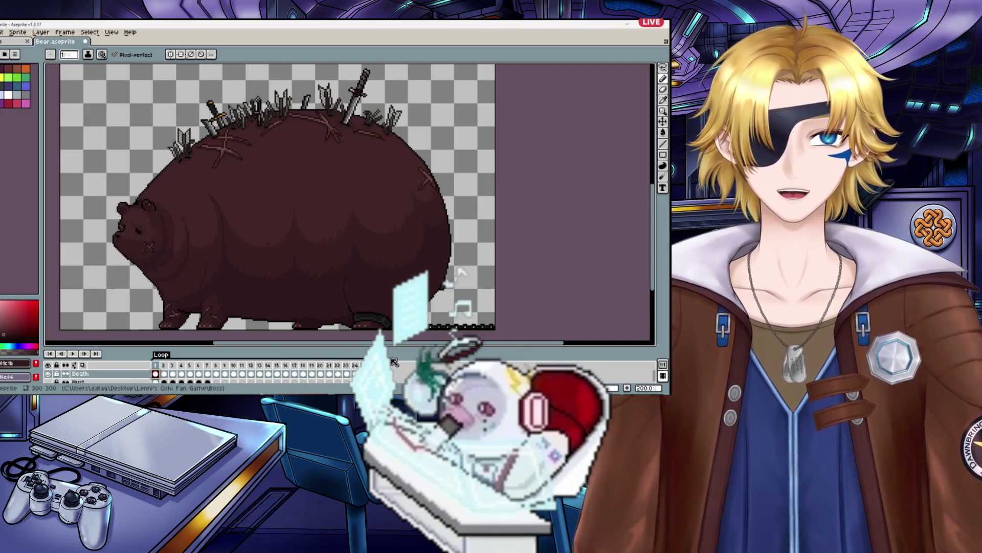
{"action": "left_click", "coordinate": [73, 354]}
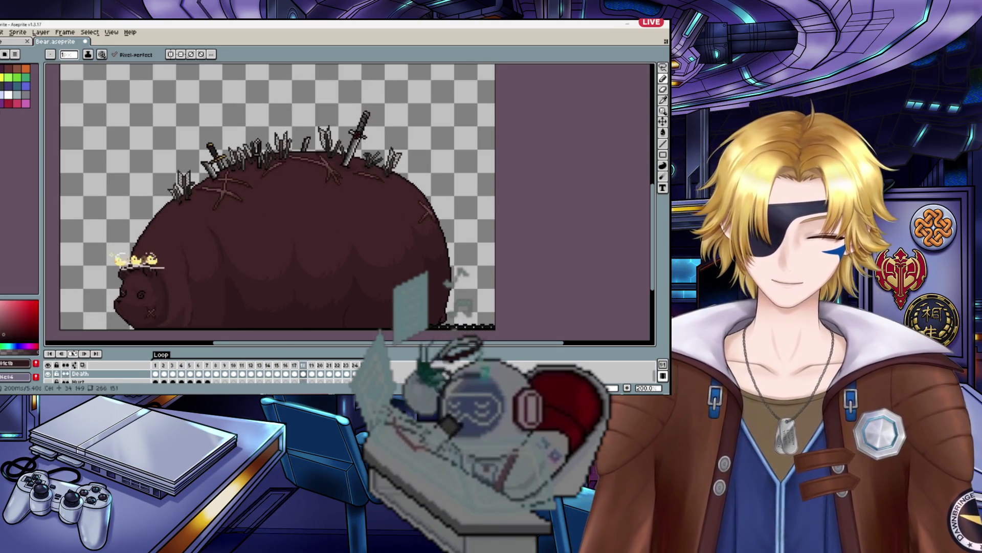
{"action": "scroll", "coordinate": [56, 379], "scroll_direction": "down", "scroll_amount": 2}
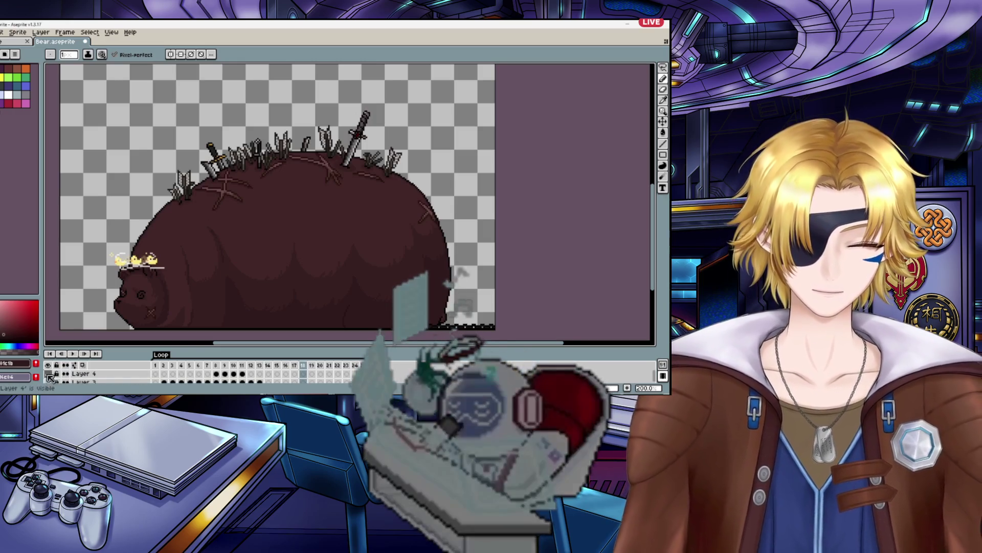
{"action": "left_click_drag", "start_coordinate": [110, 348], "coordinate": [109, 333]}
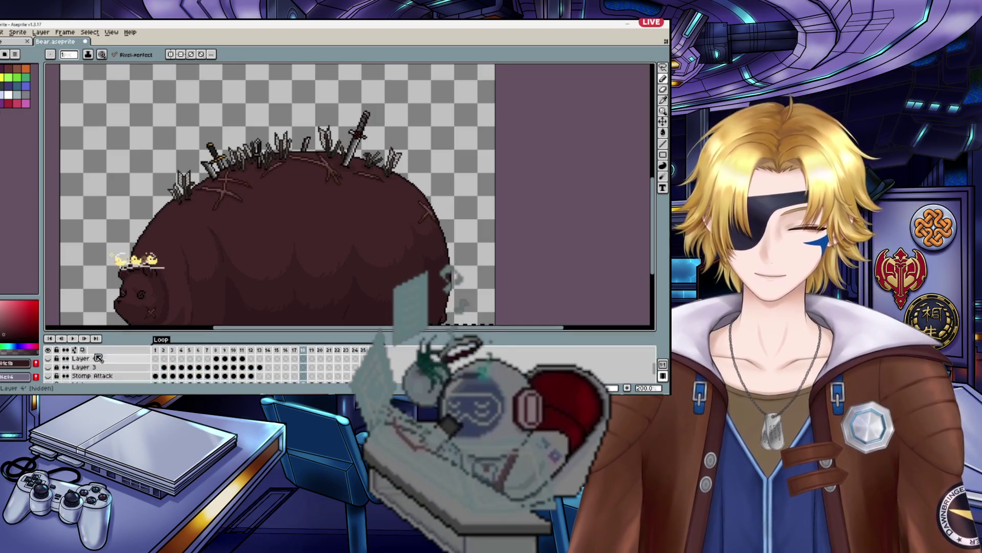
{"action": "scroll", "coordinate": [77, 366], "scroll_direction": "up", "scroll_amount": 3}
{"action": "left_click", "coordinate": [48, 358]}
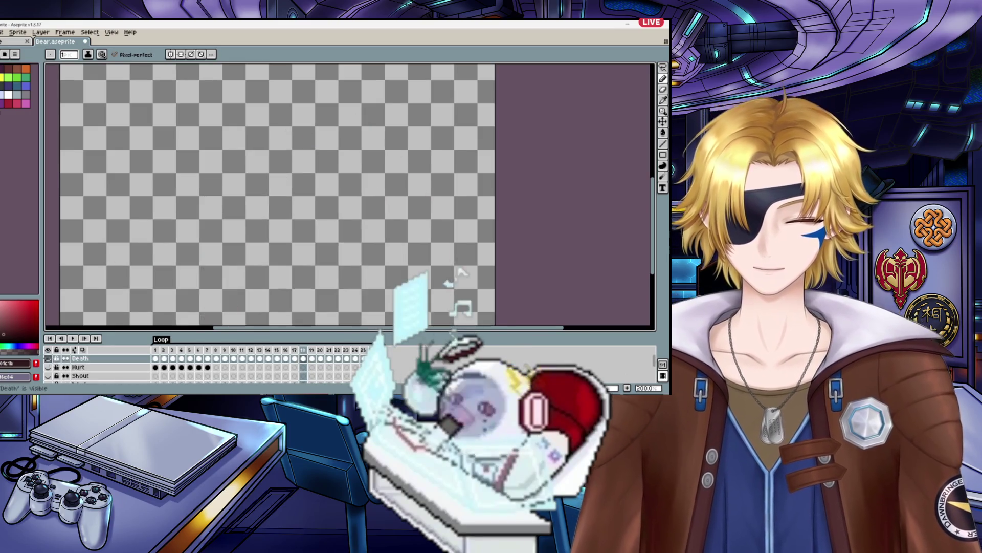
Step: Make the Idle layer visible and play it from its first frame
{"action": "scroll", "coordinate": [76, 367], "scroll_direction": "down", "scroll_amount": 5}
{"action": "left_click", "coordinate": [49, 367]}
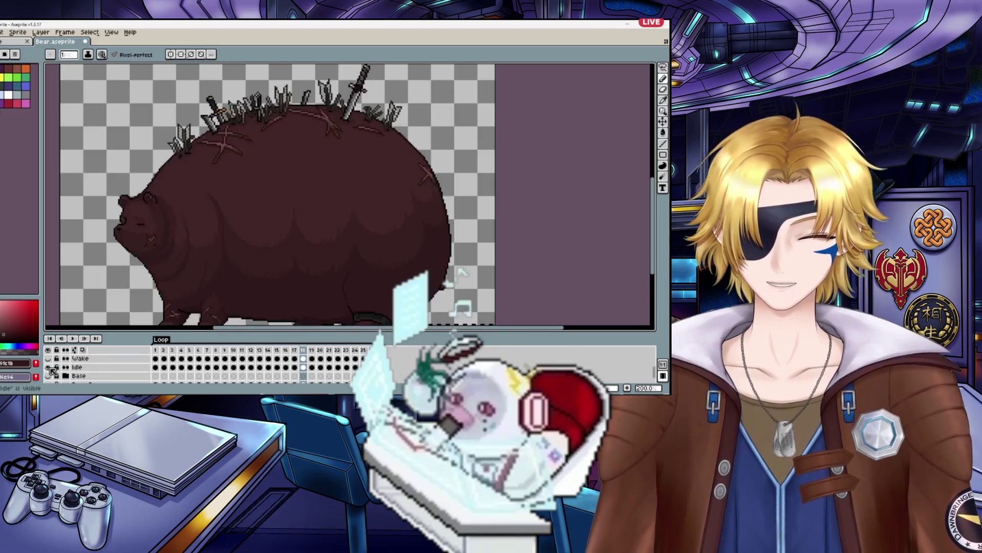
{"action": "left_click", "coordinate": [90, 368]}
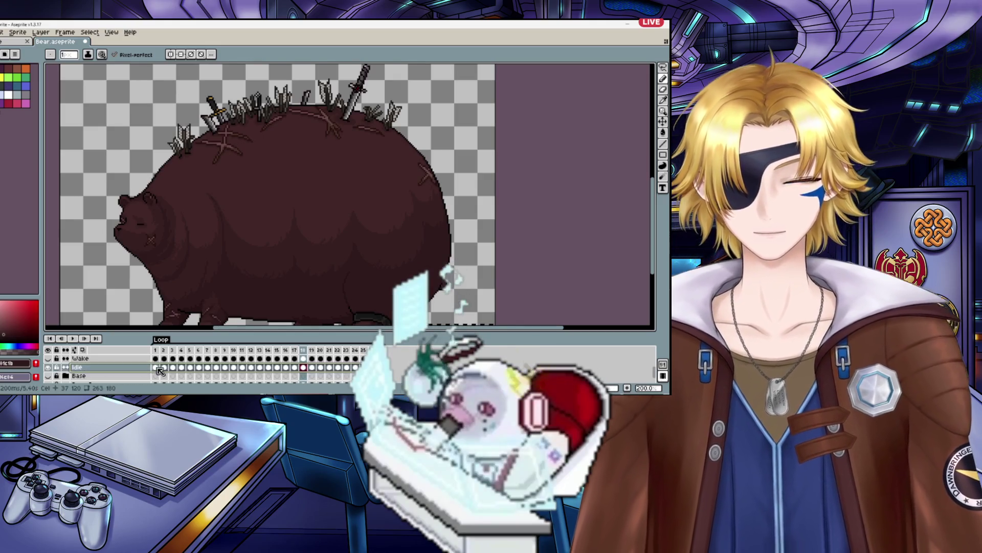
{"action": "left_click", "coordinate": [155, 367]}
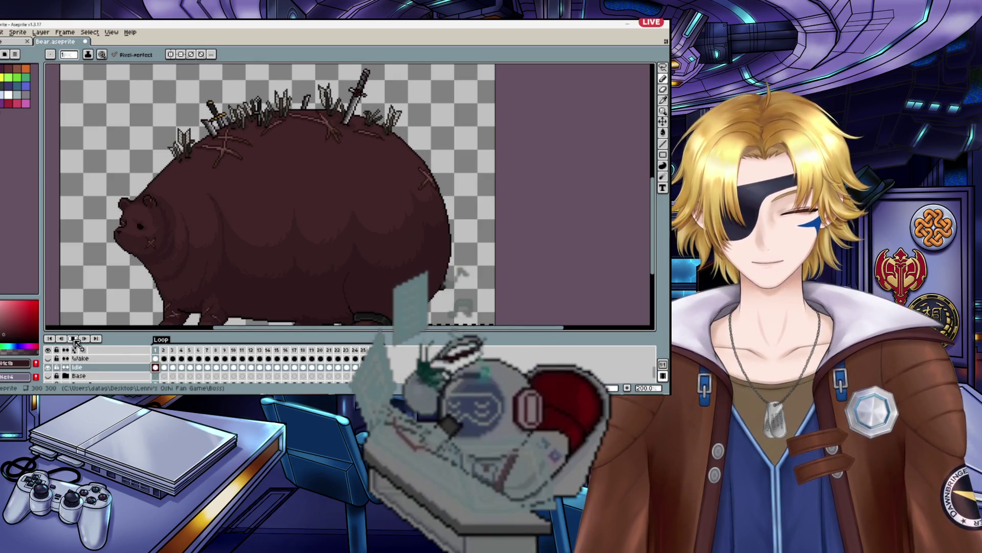
{"action": "left_click", "coordinate": [75, 340]}
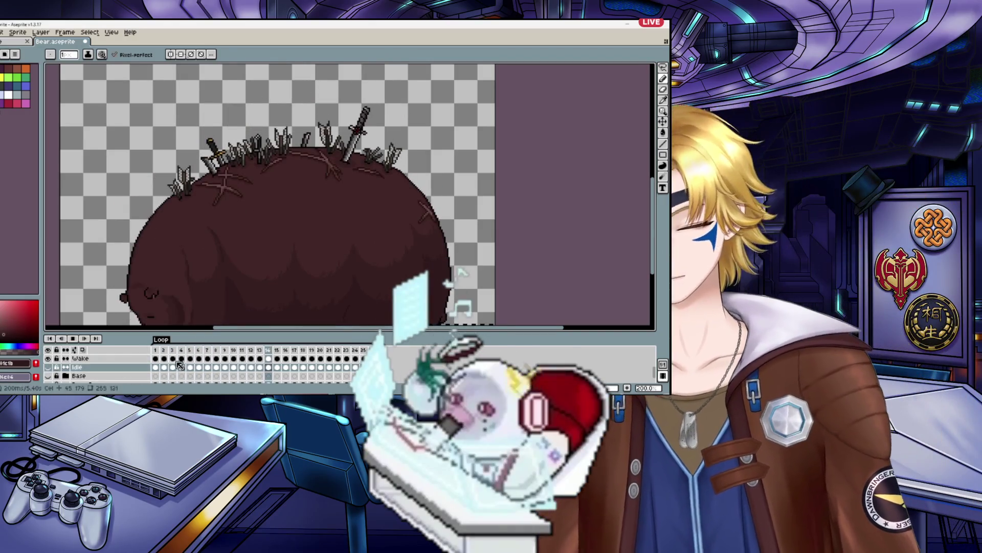
Step: Hide the Idle and Wake layers to reveal the standing bear, then play the animation
{"action": "left_click", "coordinate": [78, 368]}
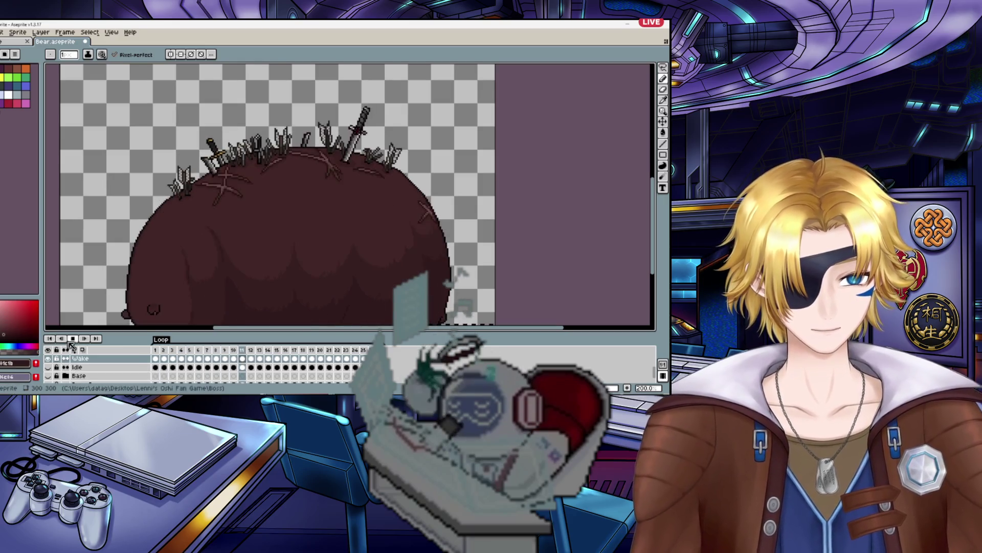
{"action": "left_click", "coordinate": [49, 359]}
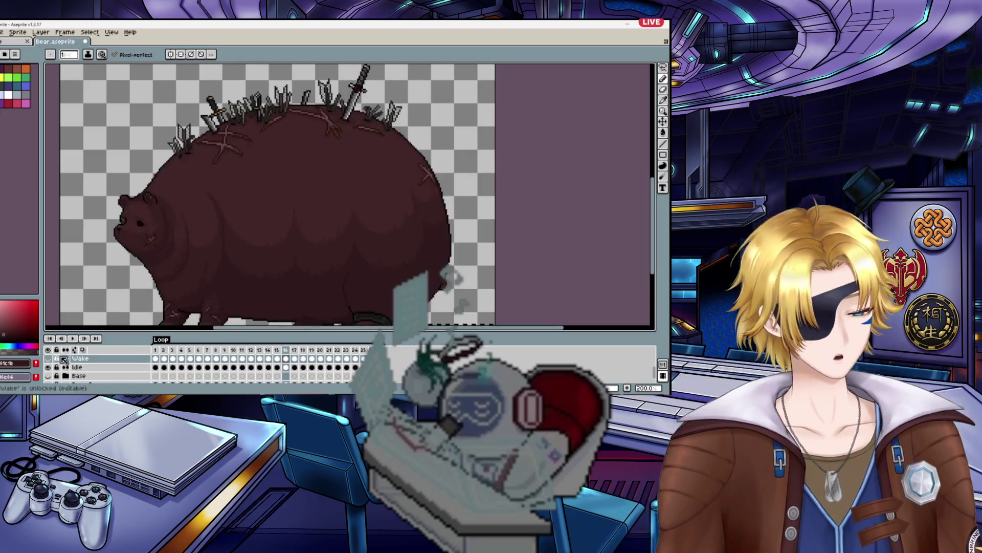
{"action": "left_click", "coordinate": [68, 338]}
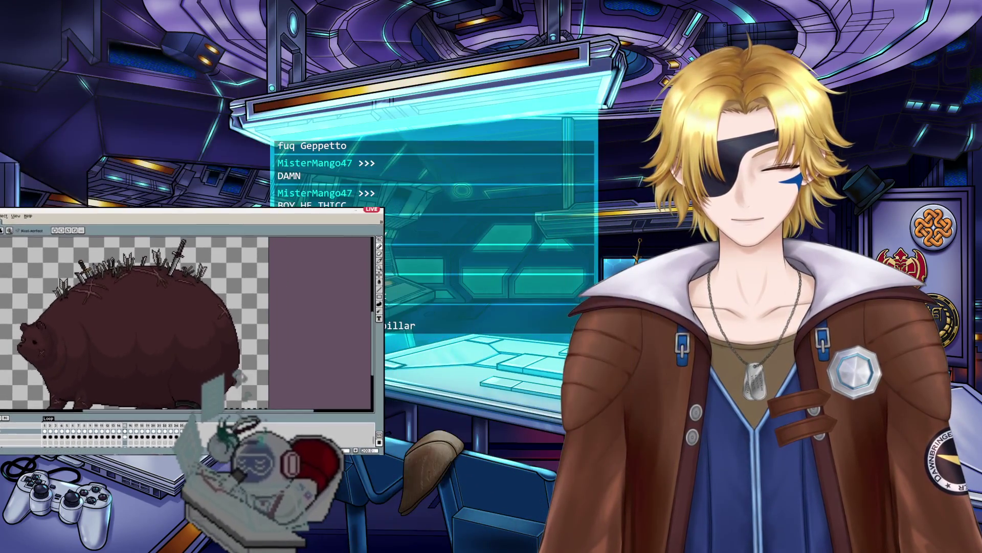
Step: Toggle Layer 3, Death, Stomp Attack and bear layers, leaving the bear hidden, and pan right
{"action": "left_click", "coordinate": [205, 418]}
{"action": "scroll", "coordinate": [245, 417], "scroll_direction": "down", "scroll_amount": 2}
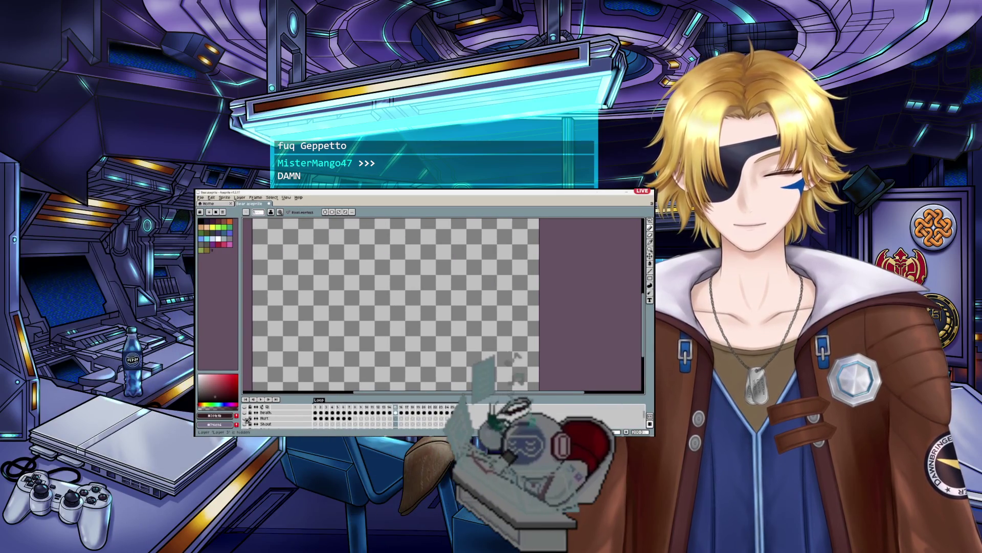
{"action": "left_click", "coordinate": [244, 416]}
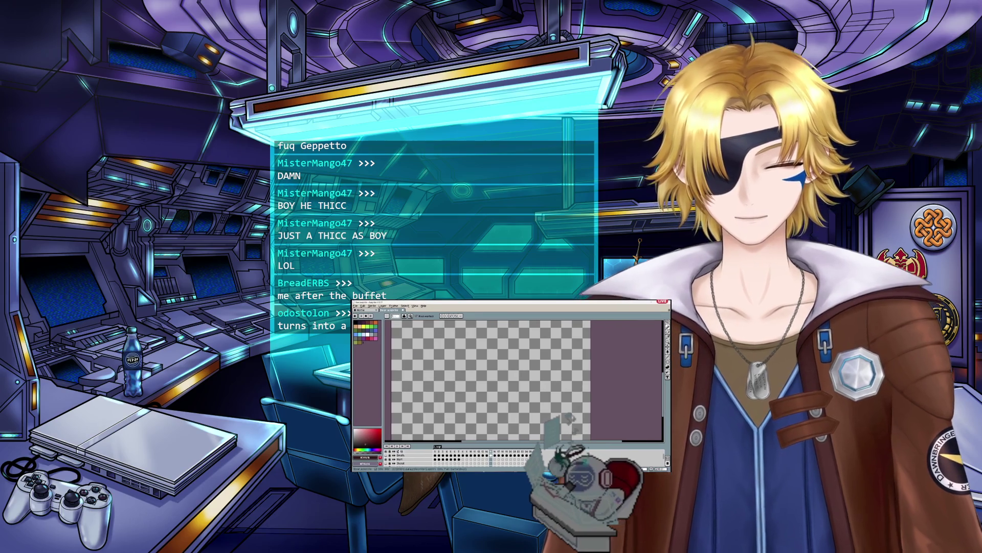
{"action": "scroll", "coordinate": [404, 461], "scroll_direction": "down", "scroll_amount": 2}
{"action": "left_click", "coordinate": [388, 463]}
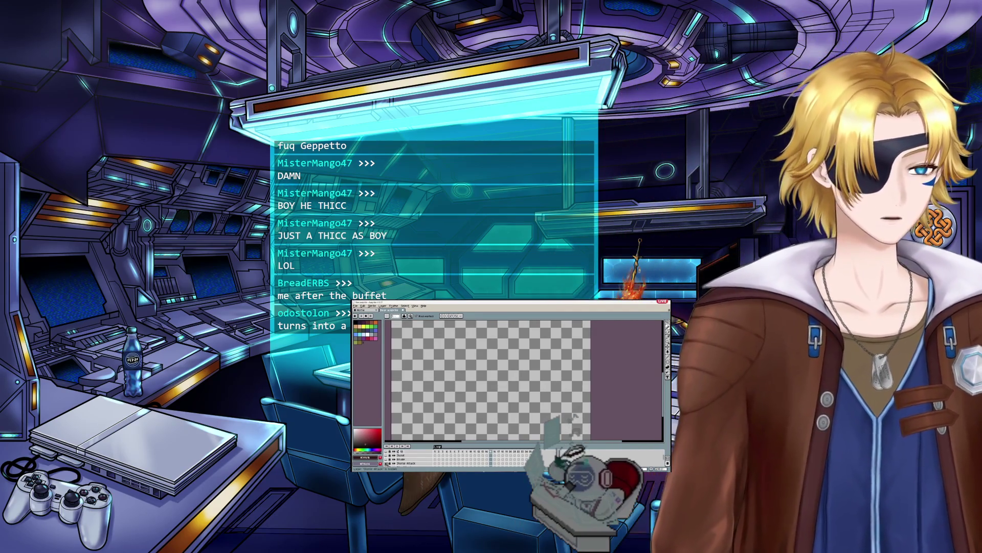
{"action": "scroll", "coordinate": [405, 459], "scroll_direction": "down", "scroll_amount": 2}
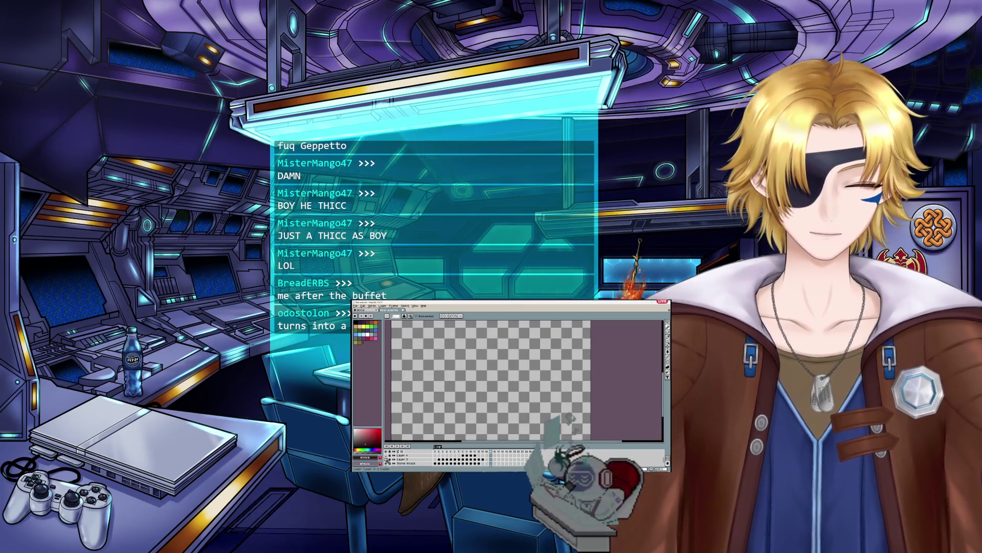
{"action": "left_click", "coordinate": [474, 456]}
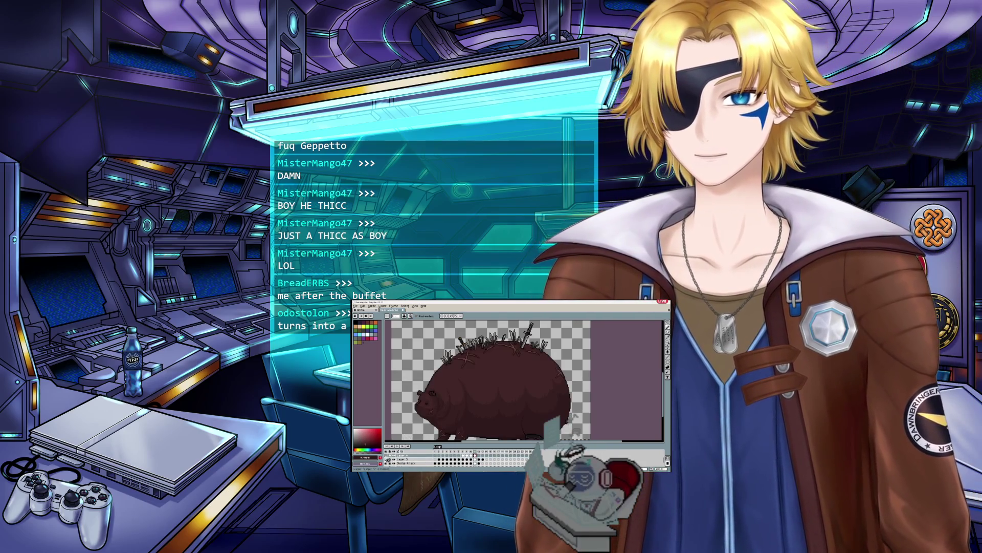
{"action": "left_click", "coordinate": [387, 462]}
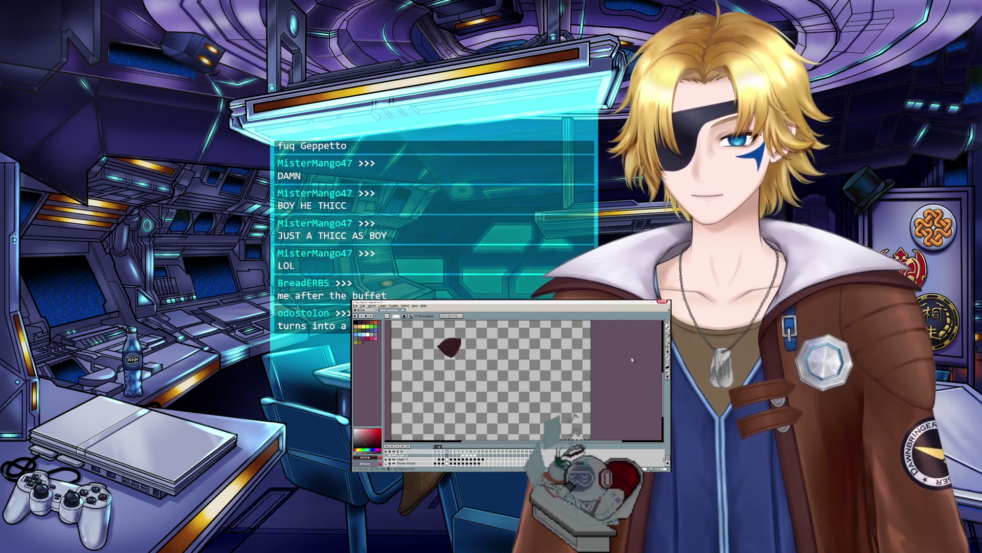
{"action": "left_click_drag", "start_coordinate": [448, 379], "coordinate": [511, 383]}
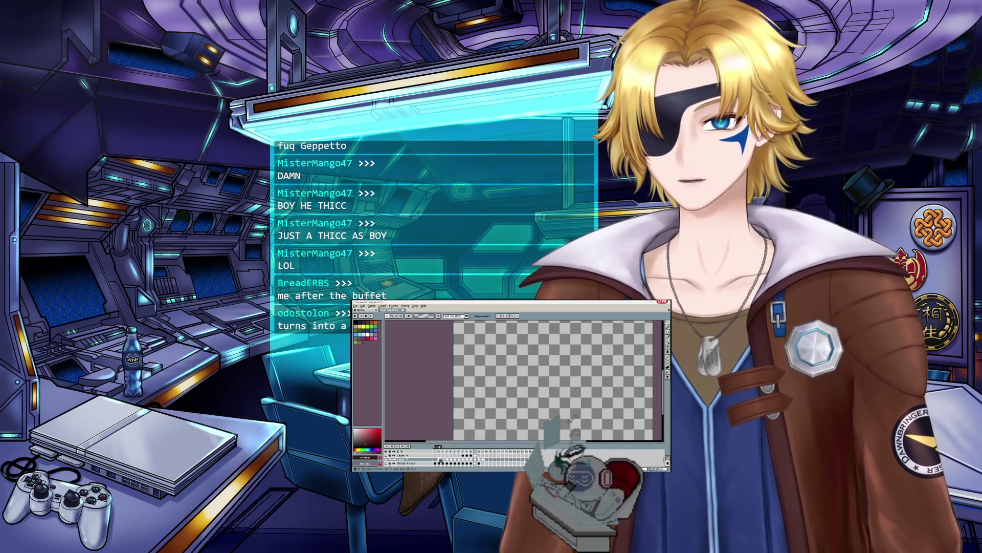
Step: Go to the next frame and select the layer holding the black pixel strip
{"action": "scroll", "coordinate": [460, 390], "scroll_direction": "up", "scroll_amount": 1}
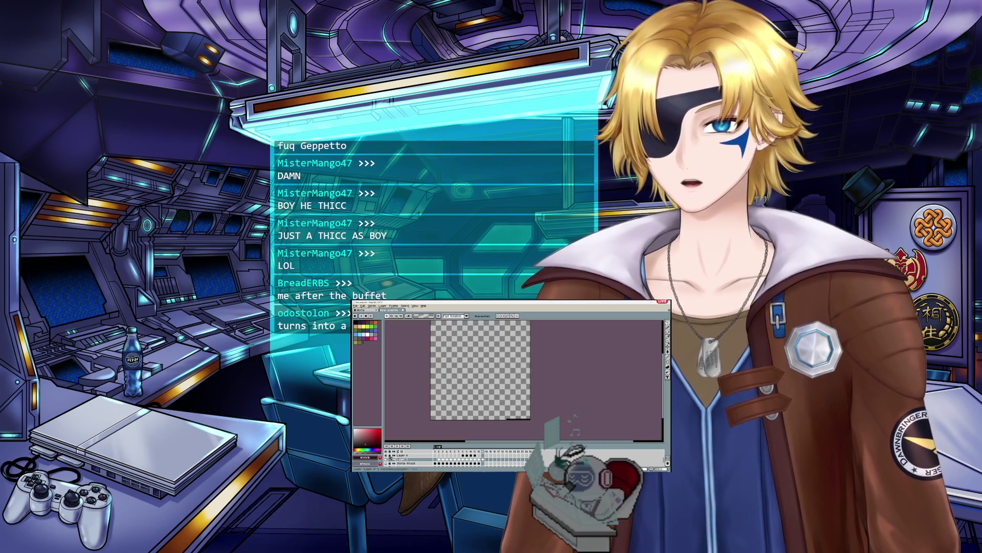
{"action": "left_click", "coordinate": [463, 455]}
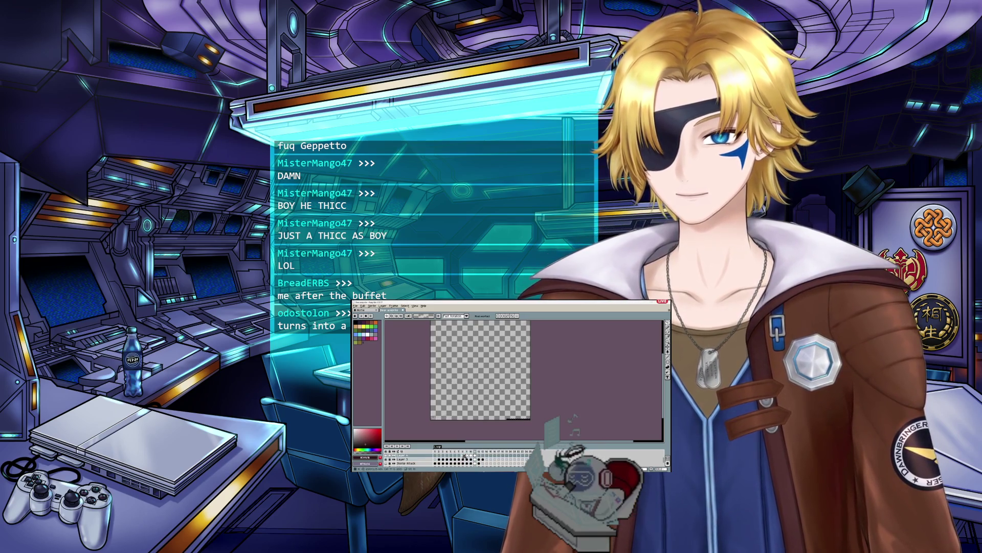
{"action": "left_click", "coordinate": [405, 456]}
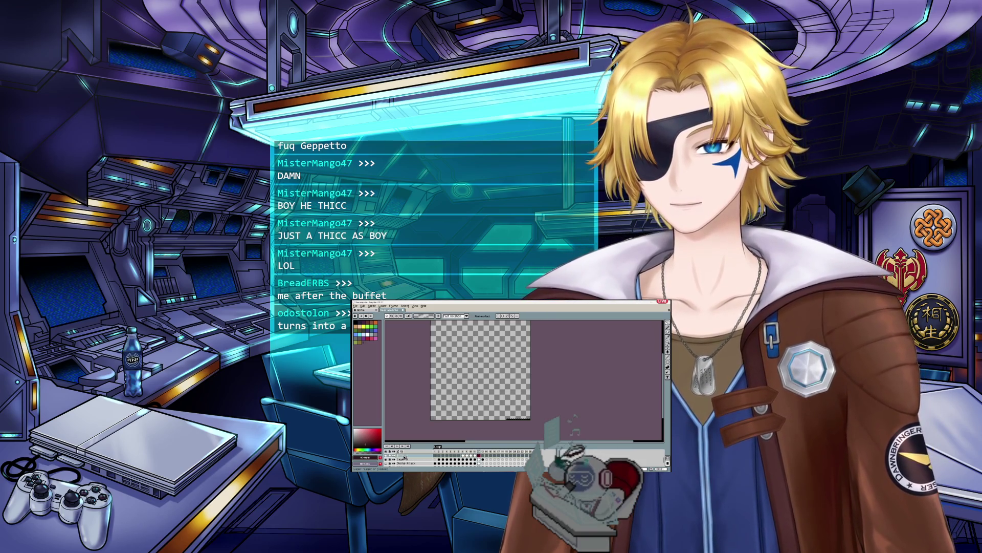
{"action": "left_click", "coordinate": [399, 459]}
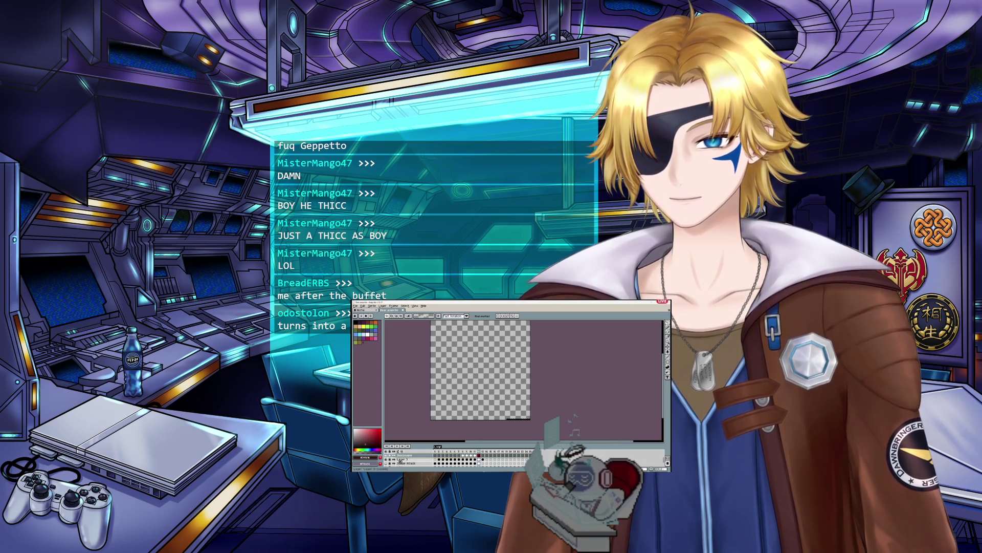
{"action": "left_click", "coordinate": [402, 459]}
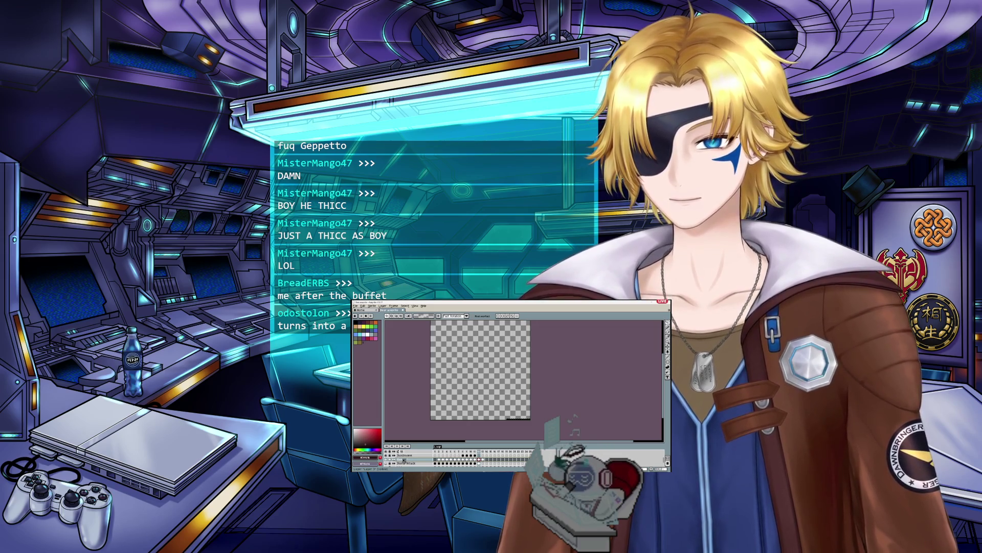
Step: Raise the black pixel strip about 10 pixels and commit the move
{"action": "scroll", "coordinate": [474, 417], "scroll_direction": "up", "scroll_amount": 1}
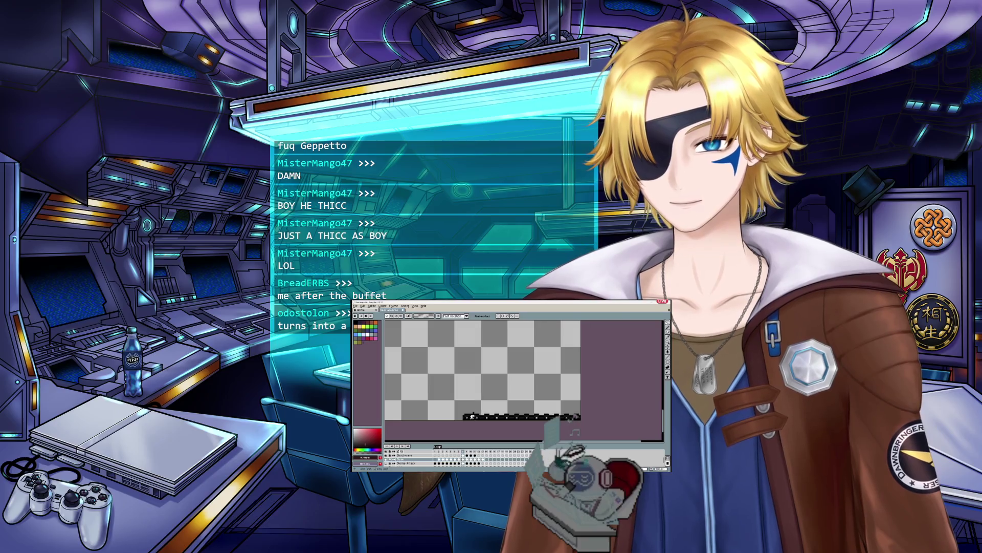
{"action": "mouse_move", "coordinate": [513, 406]}
{"action": "left_mouse_down"}
{"action": "mouse_move", "coordinate": [470, 422]}
{"action": "mouse_move", "coordinate": [499, 412]}
{"action": "left_mouse_up"}
{"action": "key", "text": "Return"}
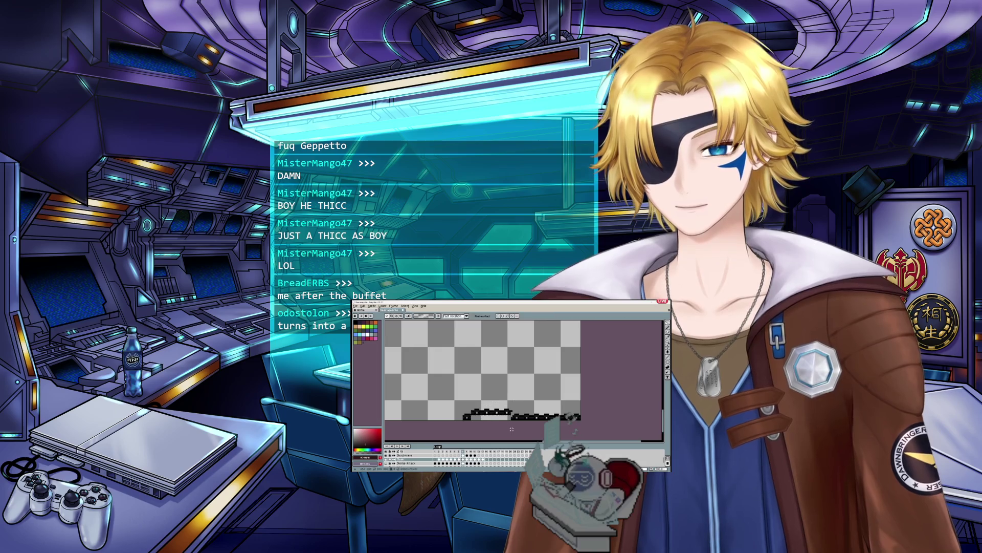
{"action": "scroll", "coordinate": [507, 412], "scroll_direction": "up", "scroll_amount": 1}
{"action": "scroll", "coordinate": [511, 411], "scroll_direction": "up", "scroll_amount": 1}
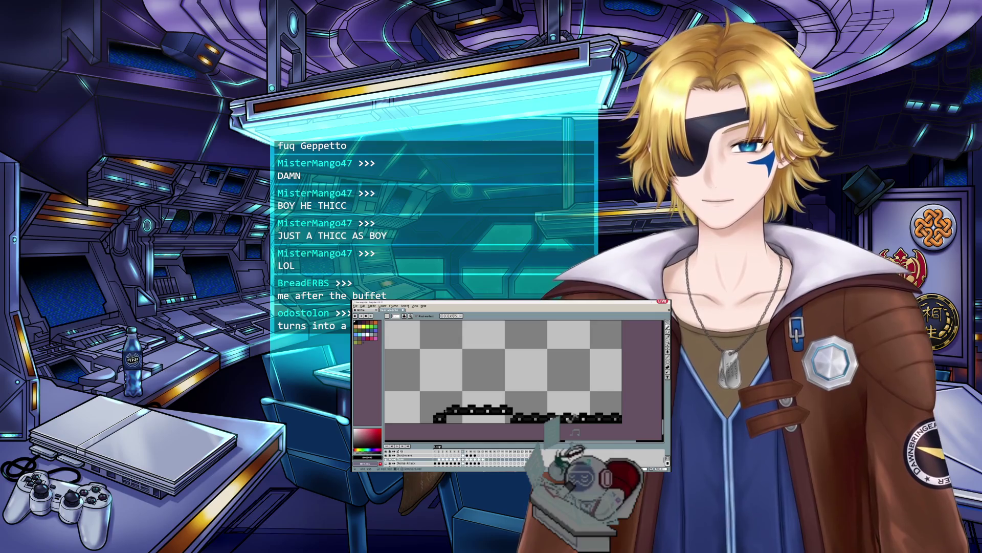
{"action": "scroll", "coordinate": [447, 412], "scroll_direction": "up", "scroll_amount": 1}
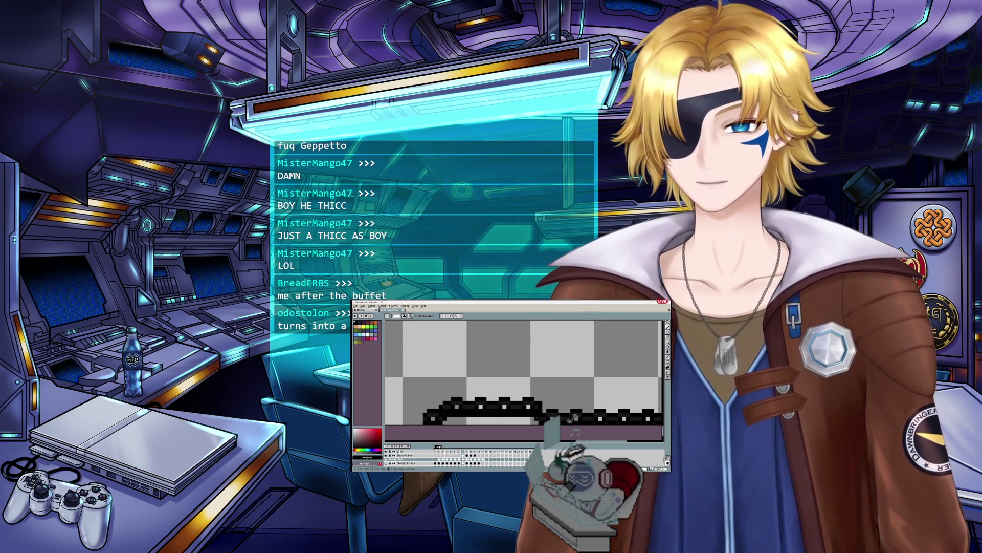
{"action": "scroll", "coordinate": [537, 418], "scroll_direction": "down", "scroll_amount": 1}
{"action": "scroll", "coordinate": [534, 419], "scroll_direction": "up", "scroll_amount": 1}
Step: Pick the strip's black colour with the eyedropper and switch to the Eraser
{"action": "key", "text": "i"}
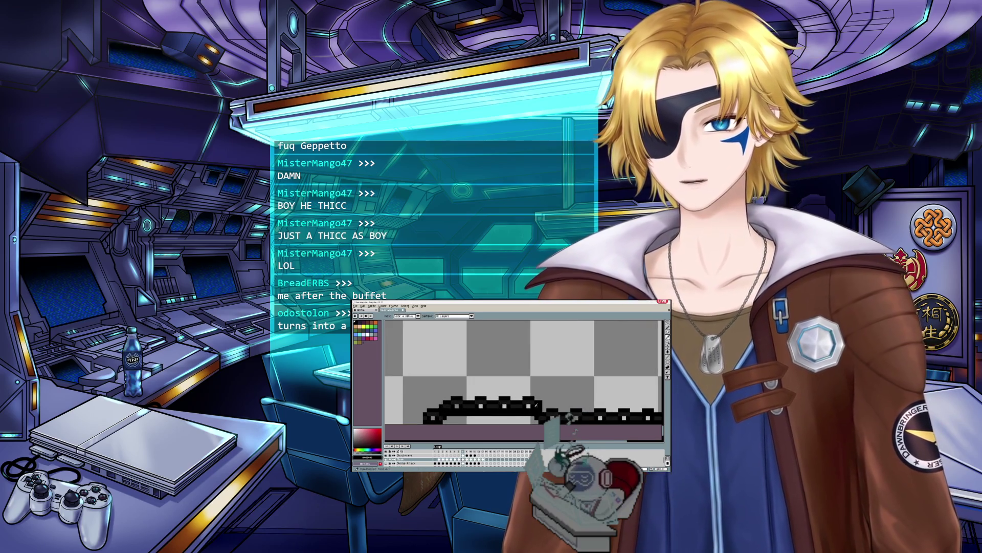
{"action": "left_click", "coordinate": [536, 405], "text": "alt"}
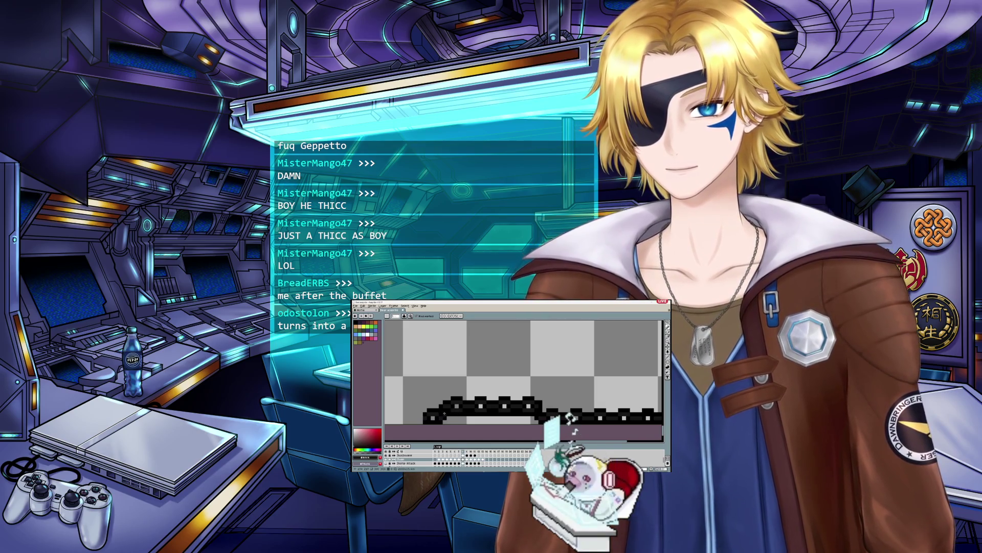
{"action": "key", "text": "e"}
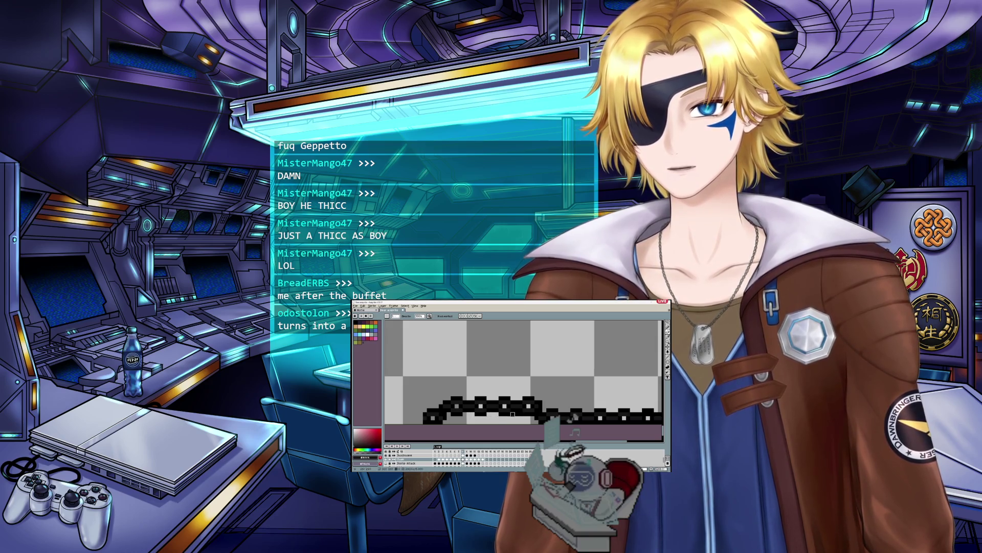
{"action": "scroll", "coordinate": [532, 420], "scroll_direction": "down", "scroll_amount": 2}
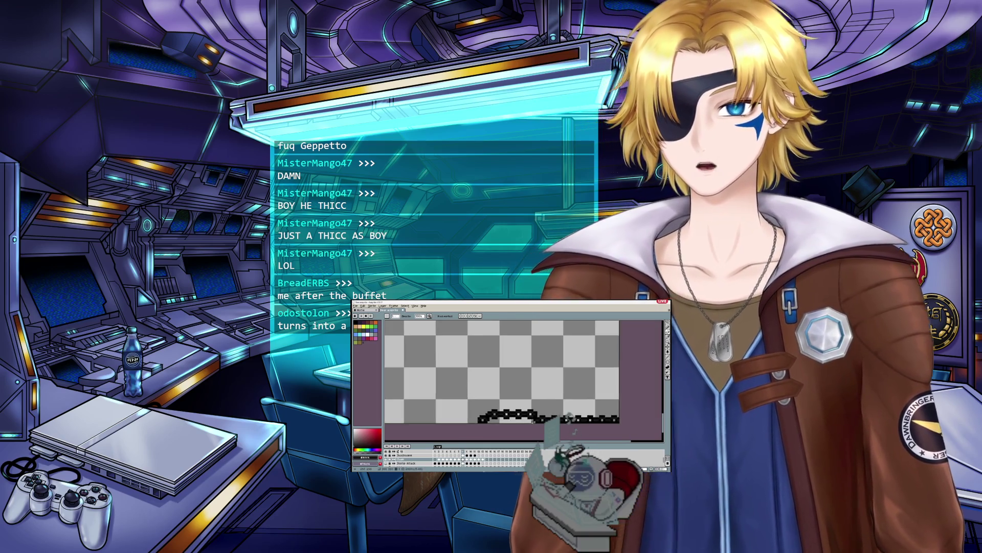
Step: Compare the straight and wavy chain frames, ending on the Chain layer's wavy frame
{"action": "left_click", "coordinate": [463, 455]}
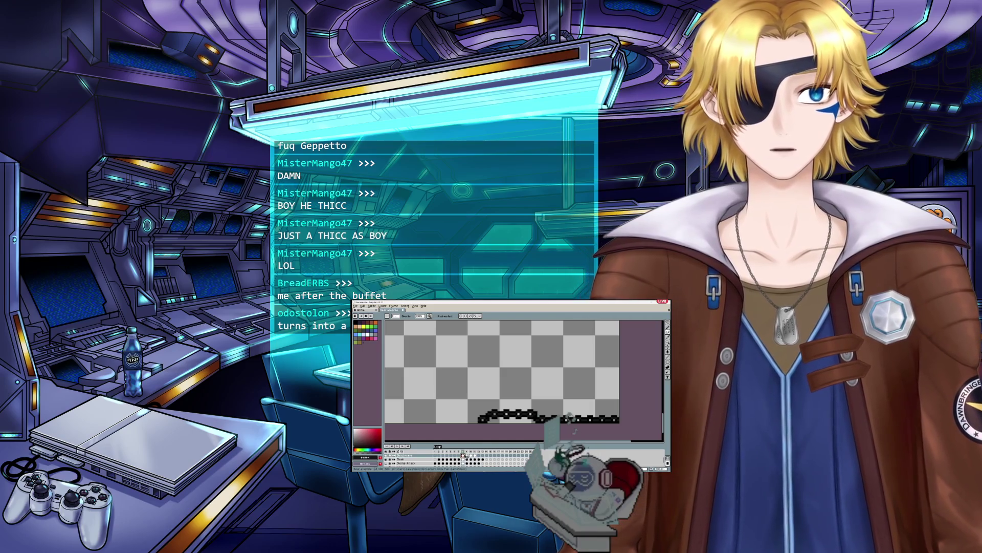
{"action": "left_click", "coordinate": [459, 459]}
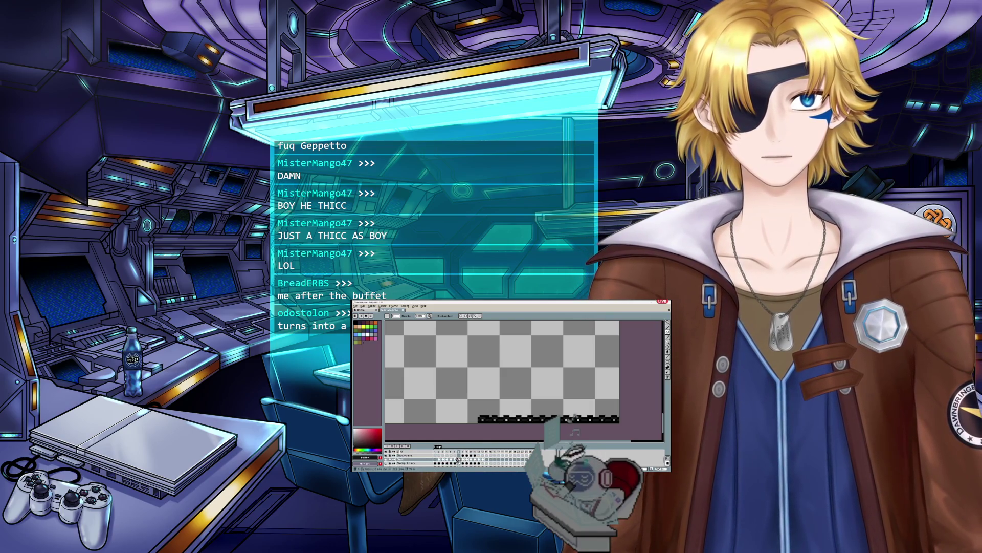
{"action": "left_click", "coordinate": [467, 454]}
{"action": "left_click", "coordinate": [463, 455]}
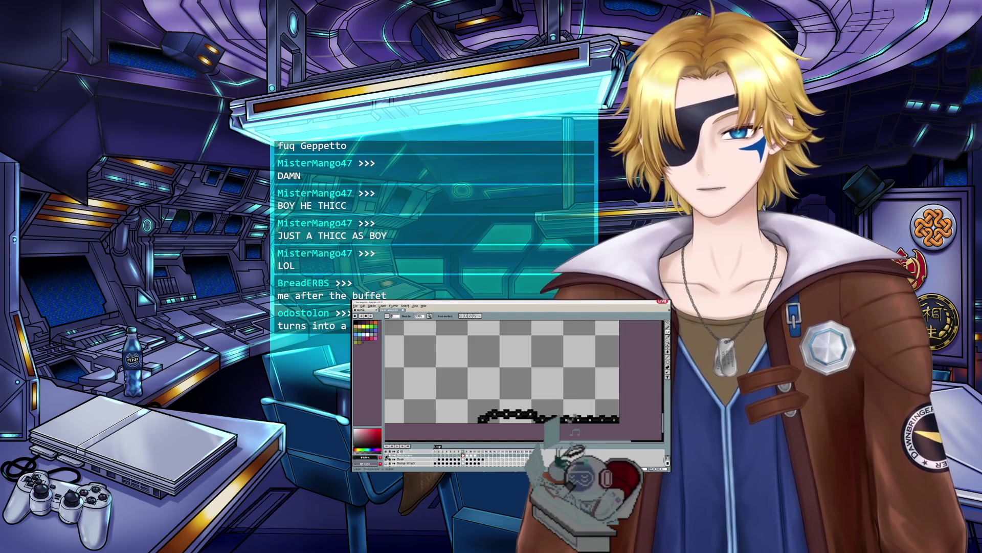
{"action": "left_click", "coordinate": [463, 459]}
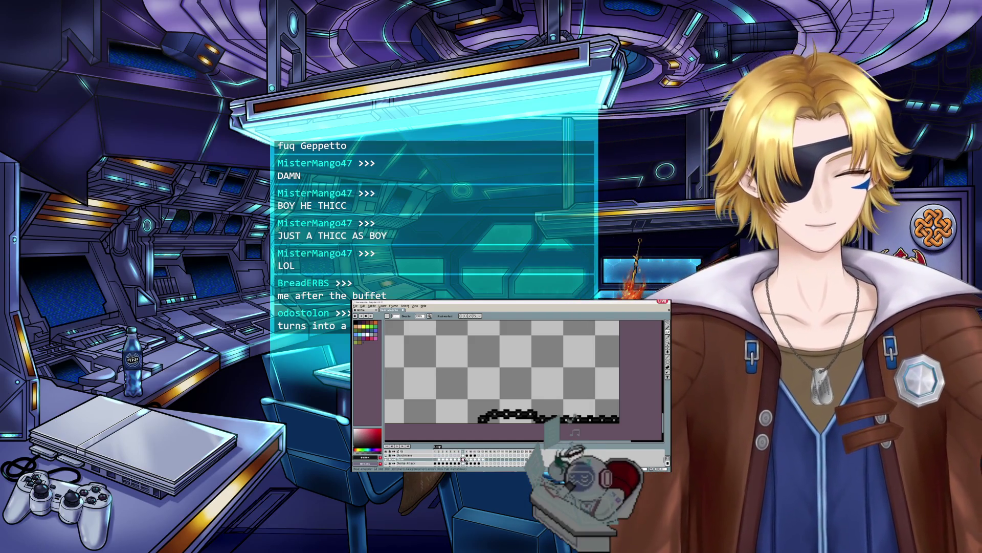
{"action": "left_click", "coordinate": [459, 459]}
{"action": "left_click", "coordinate": [463, 460]}
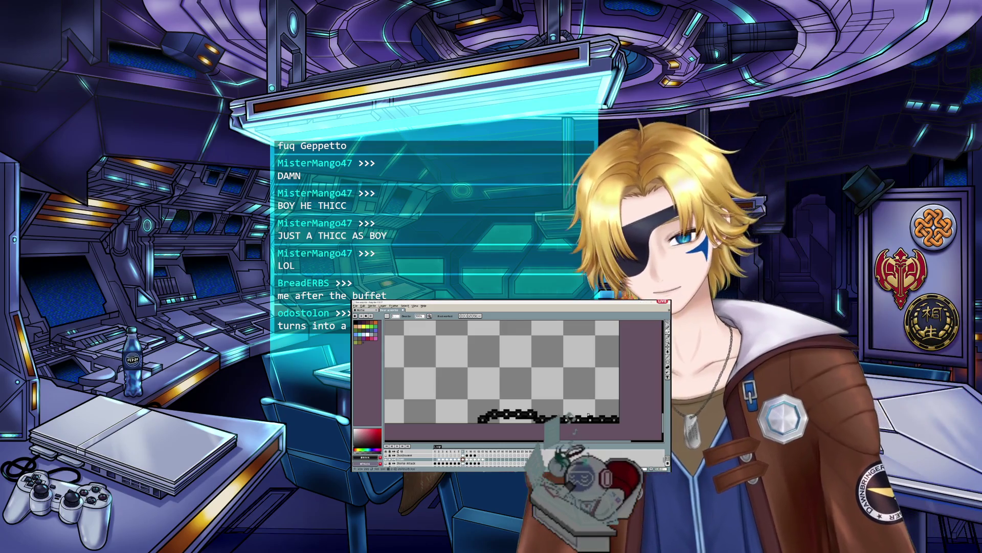
Step: Lasso and delete the raised chain segment, then move the remaining segment into line
{"action": "key", "text": "q"}
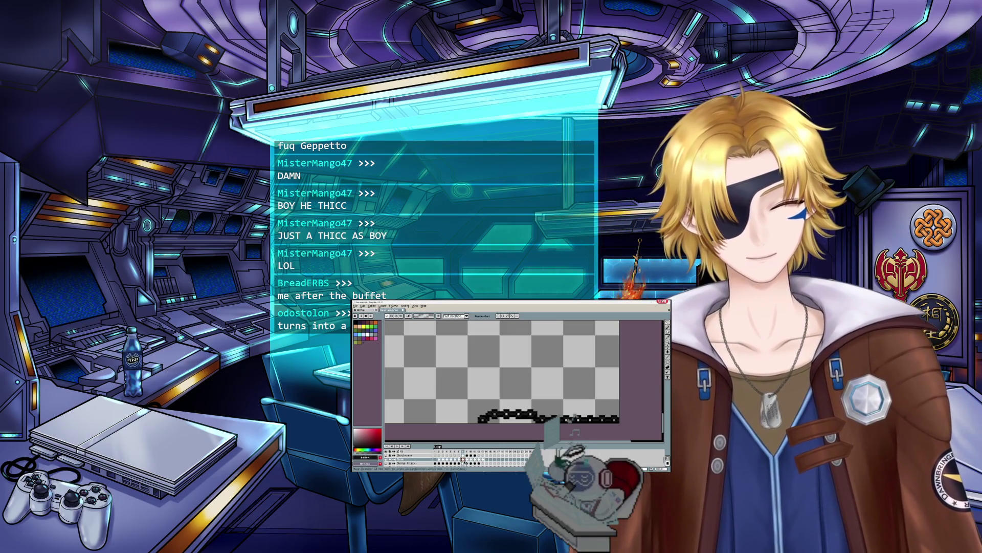
{"action": "mouse_move", "coordinate": [536, 415]}
{"action": "left_mouse_down"}
{"action": "mouse_move", "coordinate": [490, 420]}
{"action": "mouse_move", "coordinate": [538, 409]}
{"action": "left_mouse_up"}
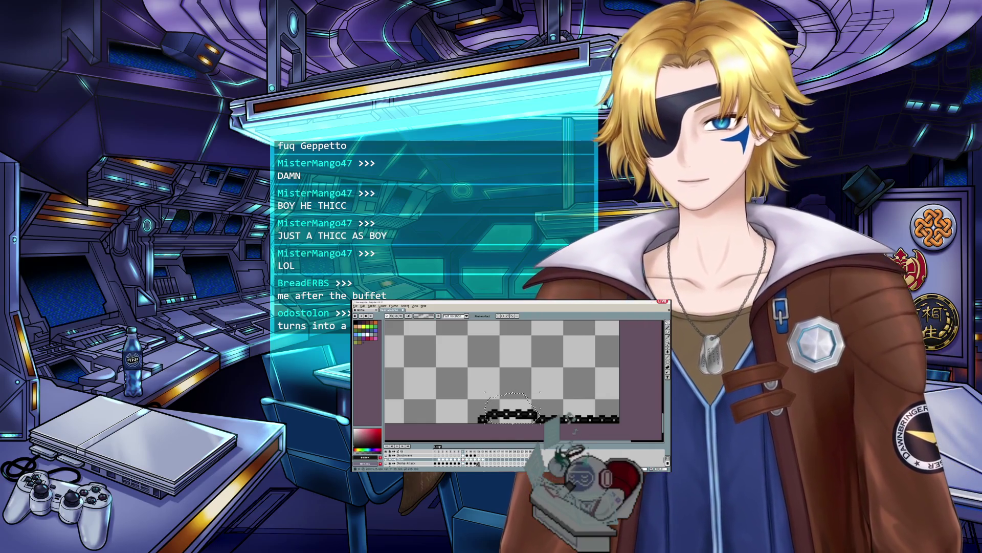
{"action": "key", "text": "Delete"}
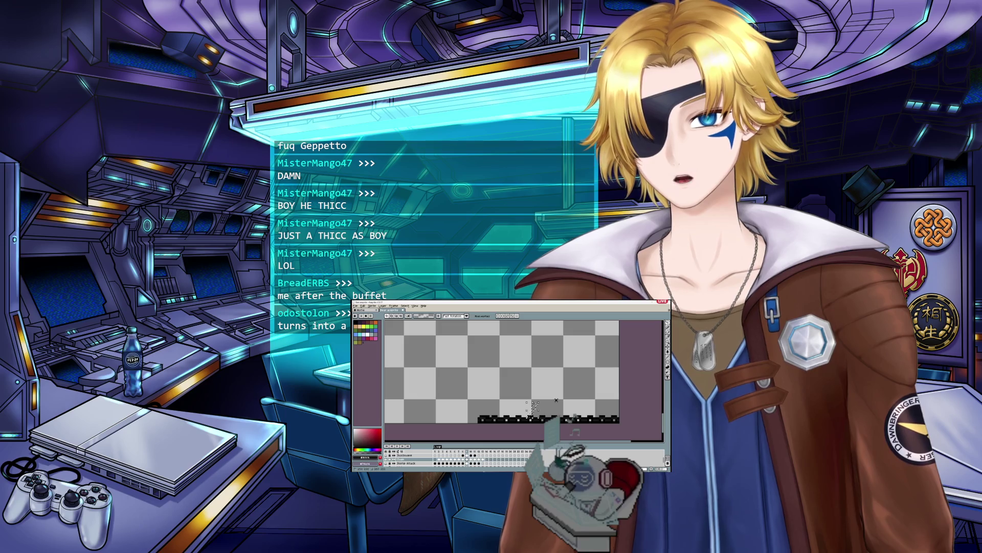
{"action": "mouse_move", "coordinate": [561, 410]}
{"action": "left_mouse_down"}
{"action": "mouse_move", "coordinate": [527, 418]}
{"action": "mouse_move", "coordinate": [509, 410]}
{"action": "mouse_move", "coordinate": [562, 415]}
{"action": "left_mouse_up"}
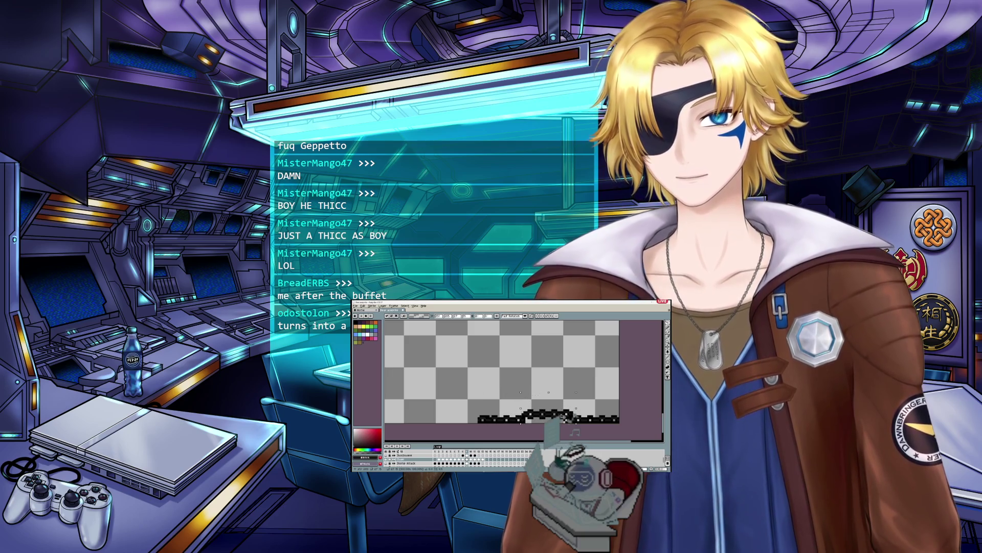
{"action": "key", "text": "b"}
{"action": "scroll", "coordinate": [565, 416], "scroll_direction": "up", "scroll_amount": 2}
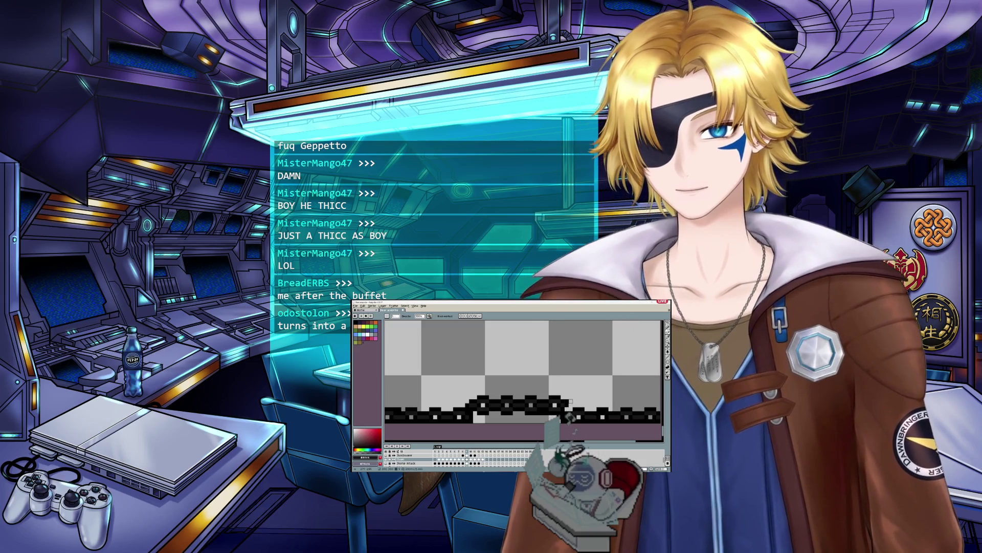
Step: Step through neighbouring frames of the chain animation to compare the strip
{"action": "scroll", "coordinate": [569, 419], "scroll_direction": "down", "scroll_amount": 2}
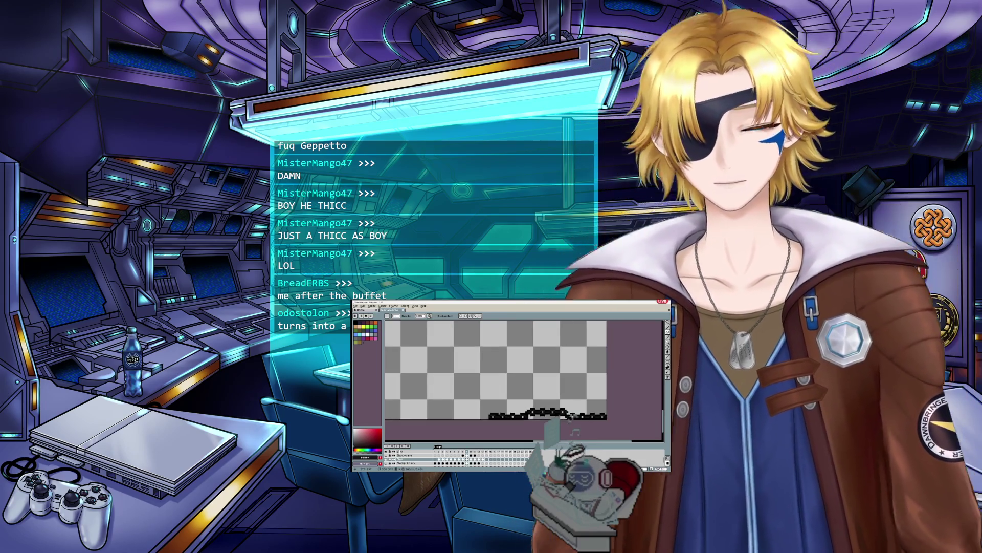
{"action": "scroll", "coordinate": [568, 417], "scroll_direction": "up", "scroll_amount": 2}
{"action": "key", "text": "m"}
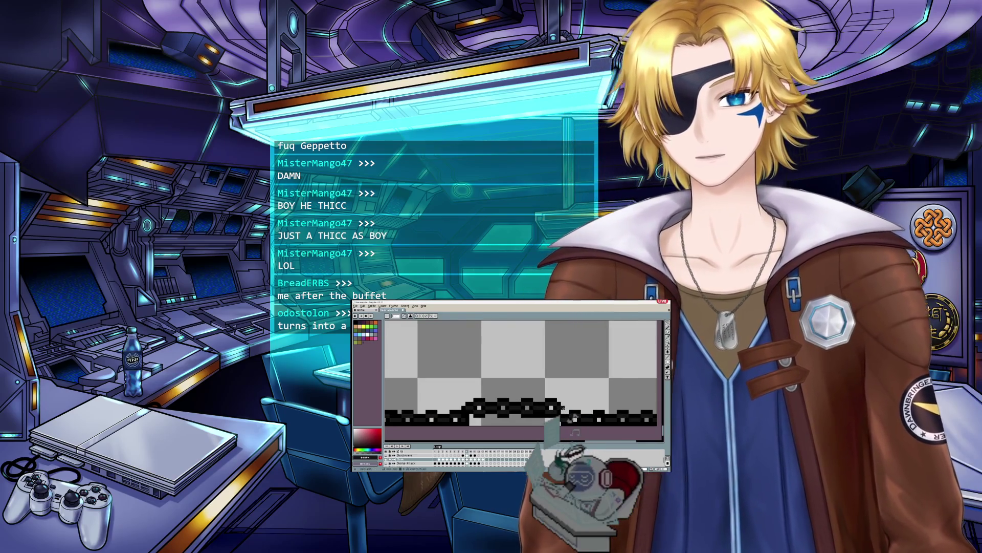
{"action": "key", "text": "b"}
{"action": "scroll", "coordinate": [568, 417], "scroll_direction": "down", "scroll_amount": 2}
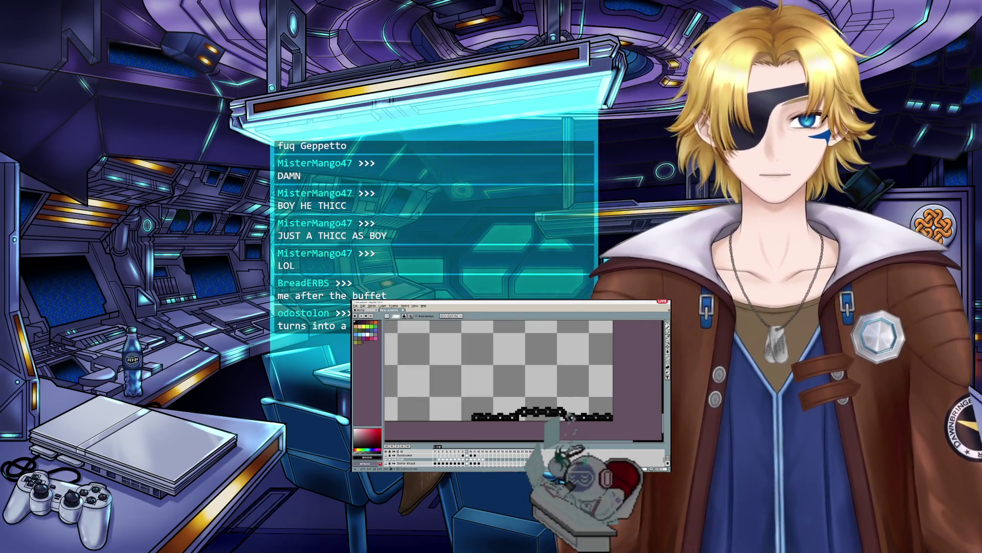
{"action": "left_click", "coordinate": [466, 459]}
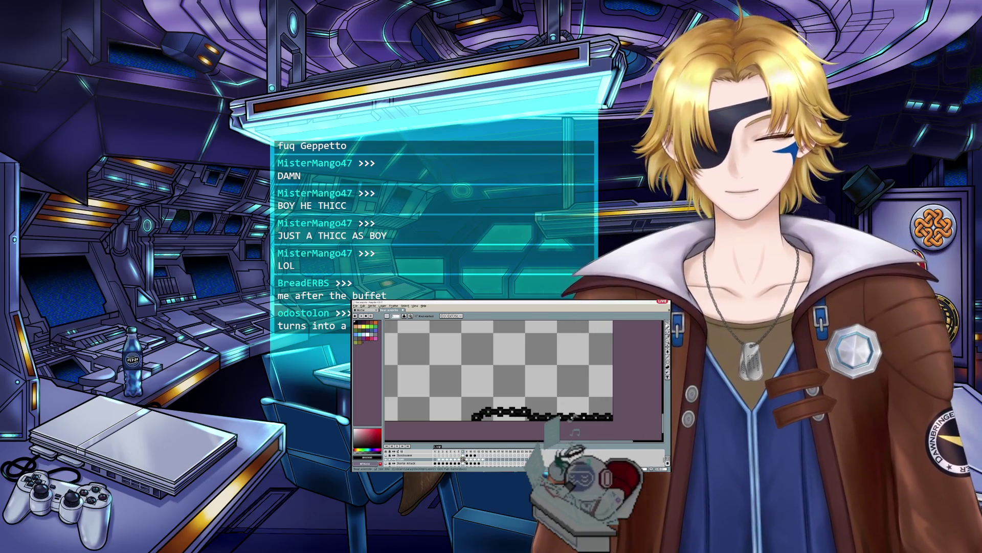
{"action": "left_click", "coordinate": [473, 459]}
{"action": "left_click", "coordinate": [470, 460]}
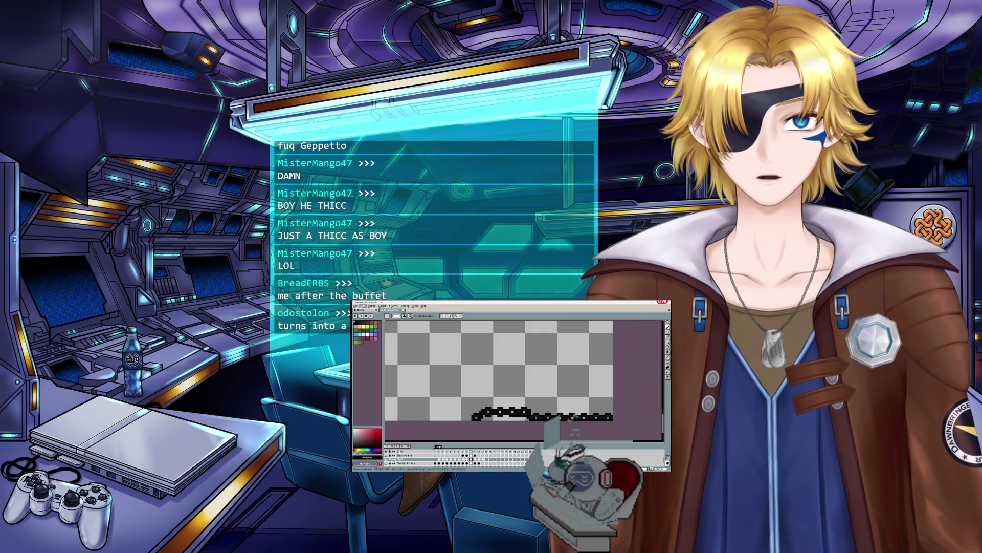
Step: Play the chain animation, then switch to the Move tool and zoom into the strip
{"action": "key", "text": "Delete"}
{"action": "scroll", "coordinate": [465, 383], "scroll_direction": "down", "scroll_amount": 3}
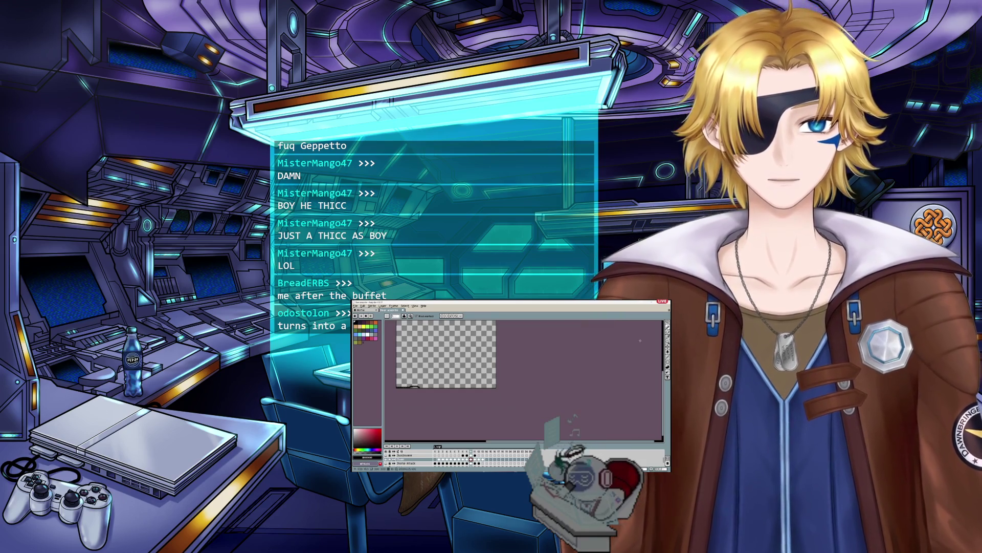
{"action": "key", "text": "v"}
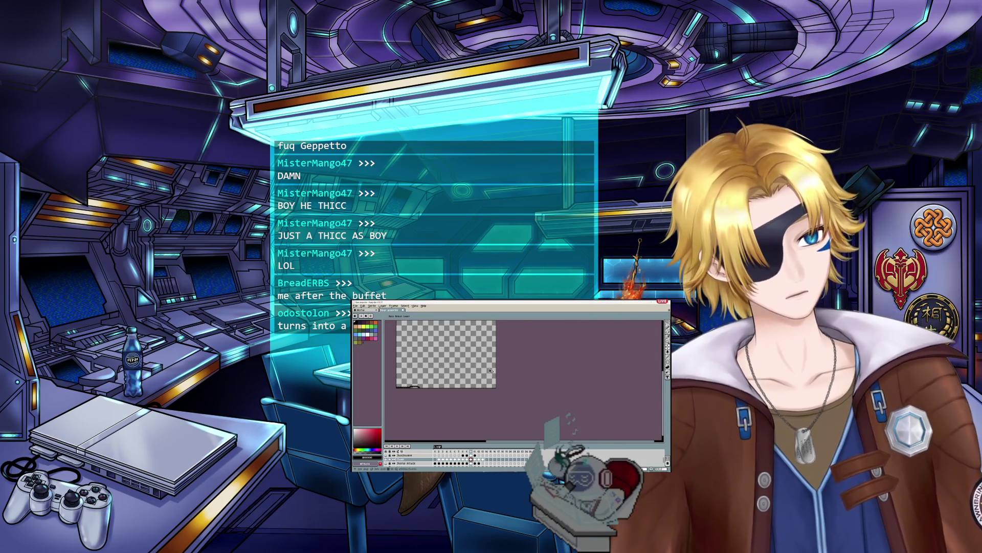
{"action": "scroll", "coordinate": [490, 370], "scroll_direction": "up", "scroll_amount": 1}
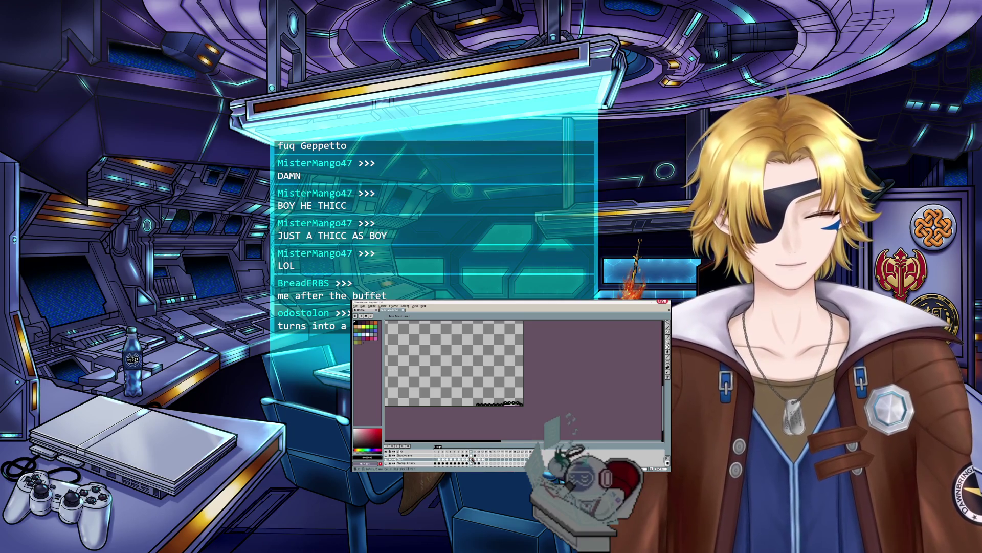
{"action": "scroll", "coordinate": [486, 405], "scroll_direction": "up", "scroll_amount": 3}
{"action": "scroll", "coordinate": [486, 406], "scroll_direction": "up", "scroll_amount": 2}
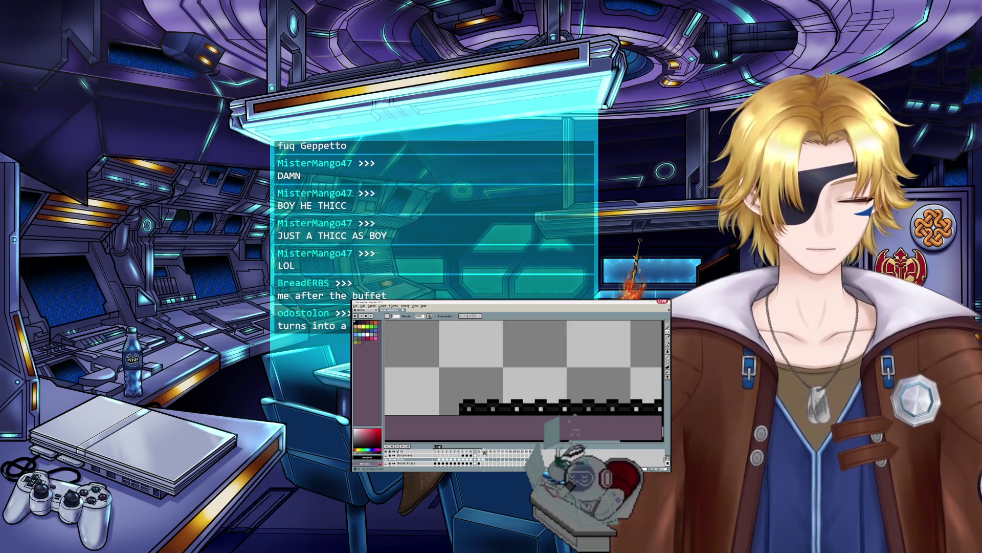
Step: Unhide the bear layer and zoom out to view the full bear boss sprite
{"action": "left_click", "coordinate": [386, 463]}
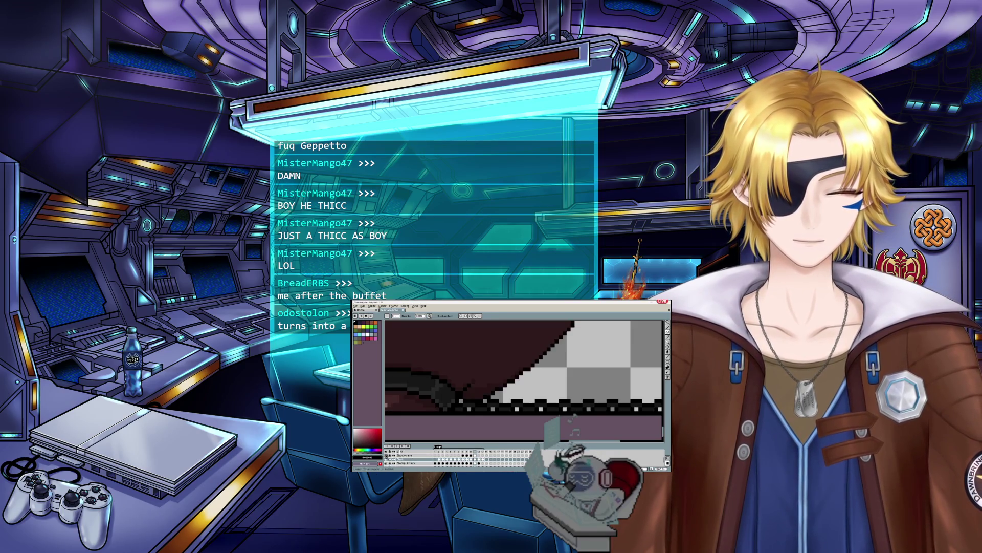
{"action": "scroll", "coordinate": [512, 378], "scroll_direction": "down", "scroll_amount": 5}
{"action": "scroll", "coordinate": [512, 379], "scroll_direction": "up", "scroll_amount": 2}
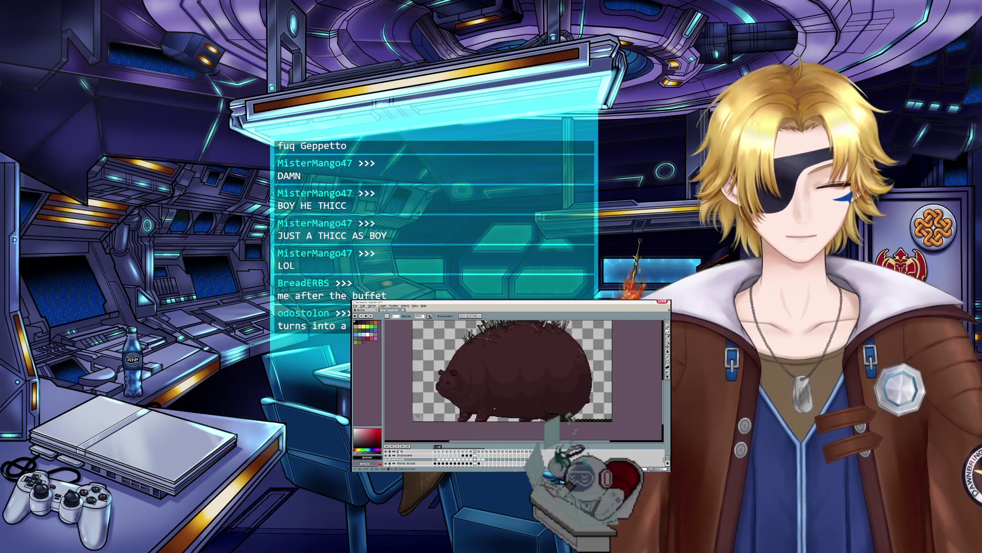
{"action": "scroll", "coordinate": [486, 379], "scroll_direction": "down", "scroll_amount": 1}
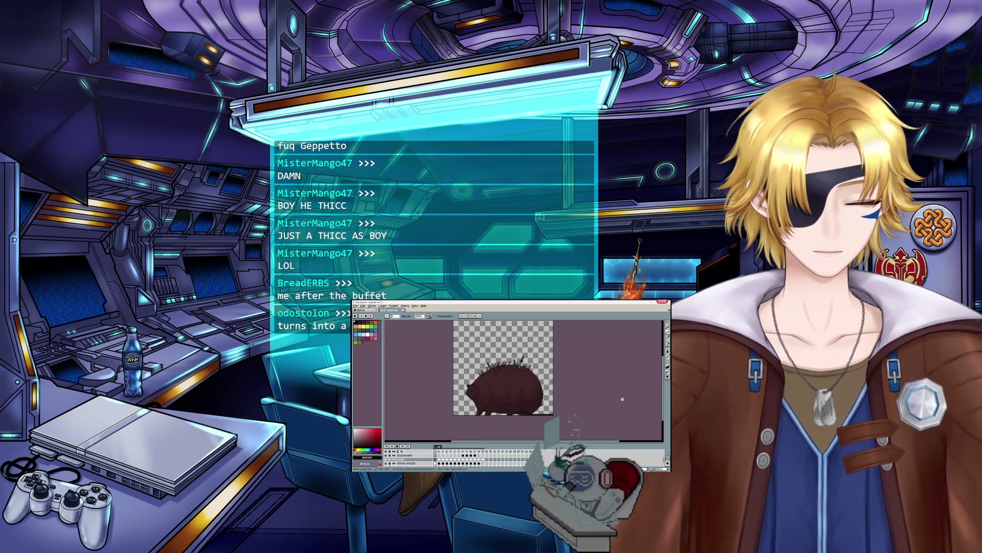